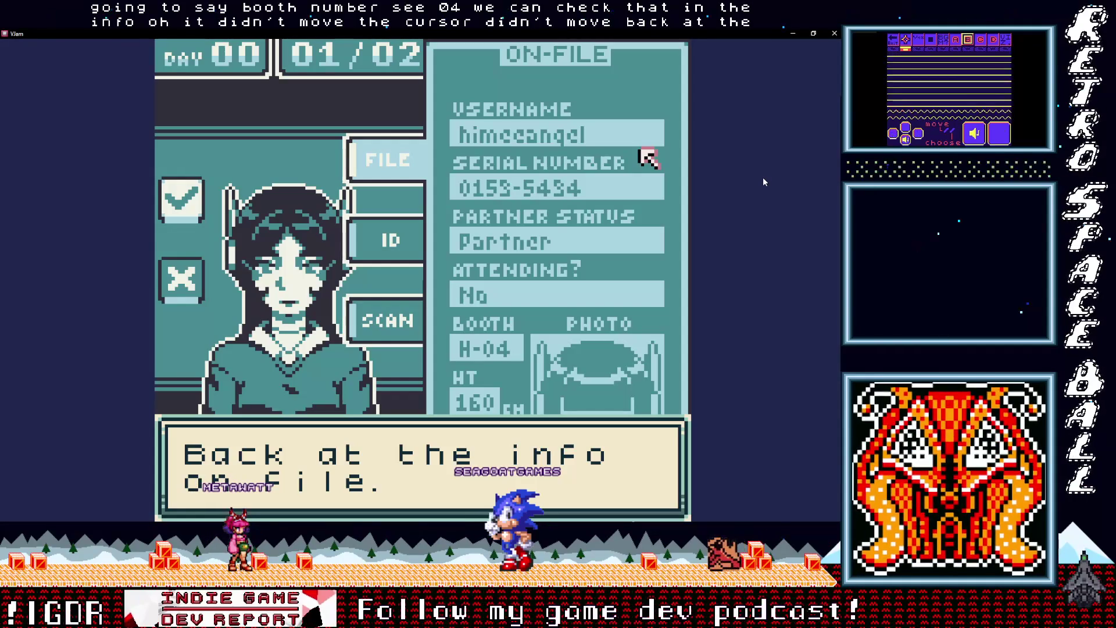
Advance through the file-check and contraband dialogs, then select SCAN to open the scanner
{"action": "key", "text": "z"}
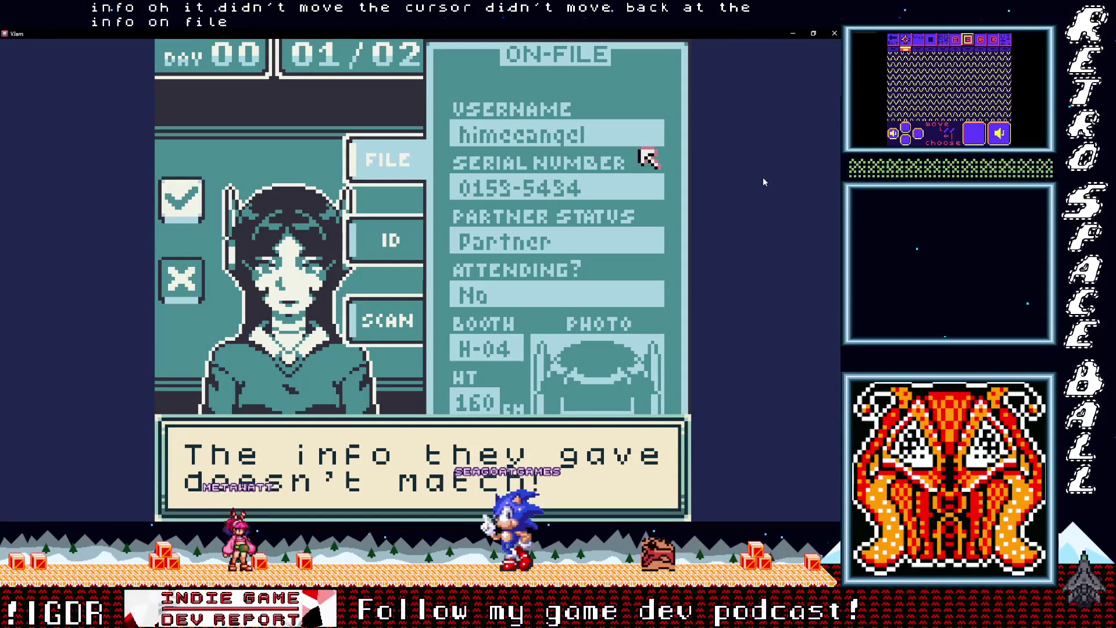
{"action": "key", "text": "z"}
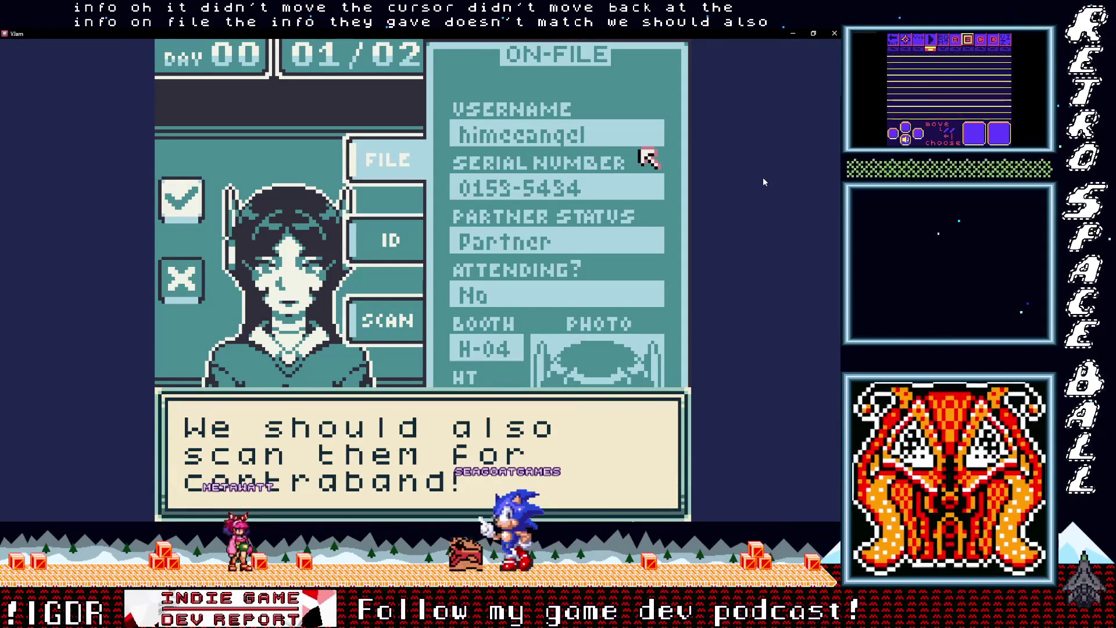
{"action": "key", "text": "z"}
{"action": "key", "text": "Down"}
{"action": "key", "text": "Left"}
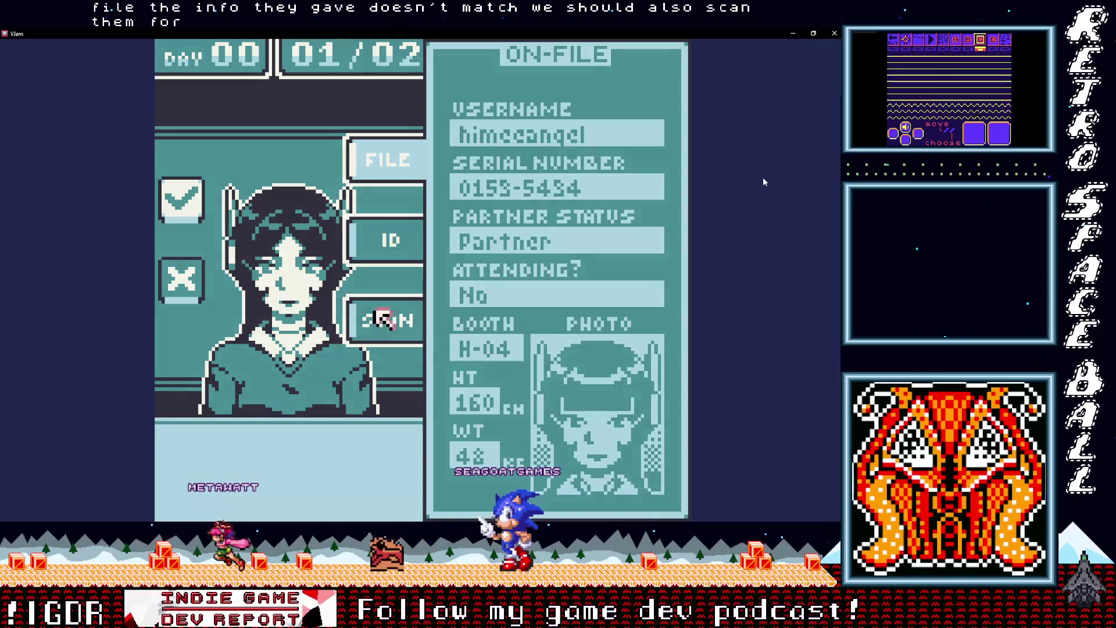
{"action": "key", "text": "z"}
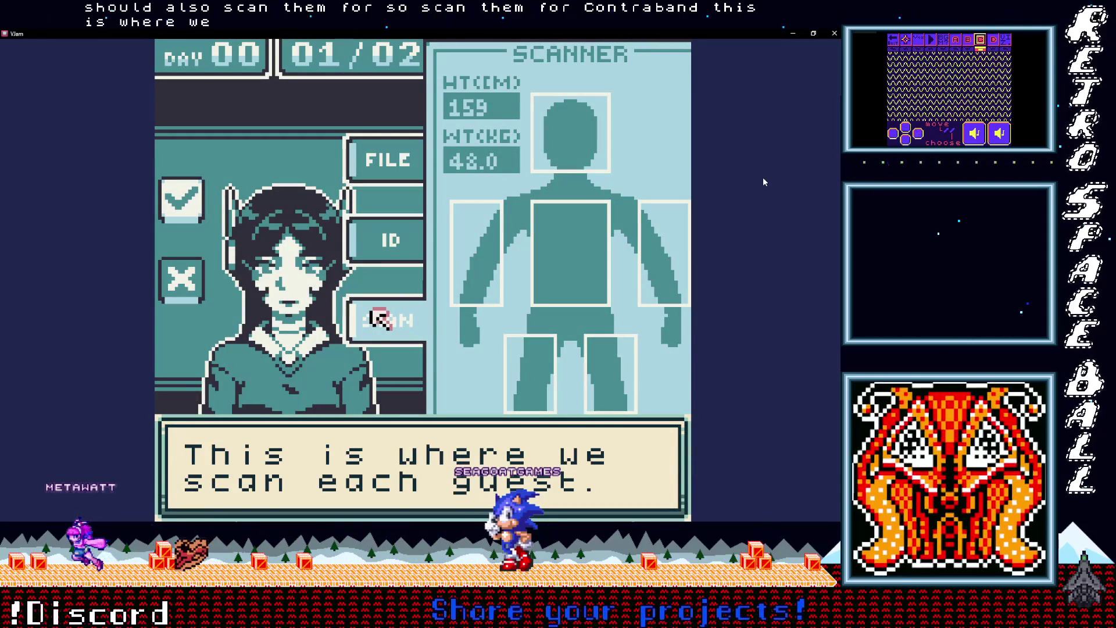
Read the scanner tutorial and scan across to the right arm, revealing contraband
{"action": "key", "text": "z"}
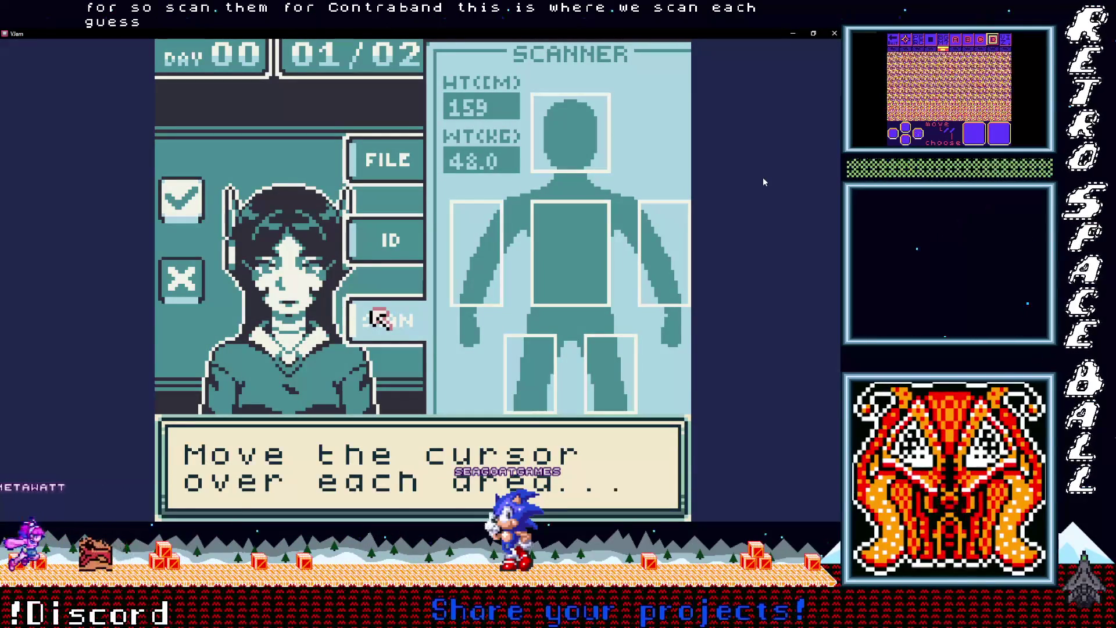
{"action": "key", "text": "z"}
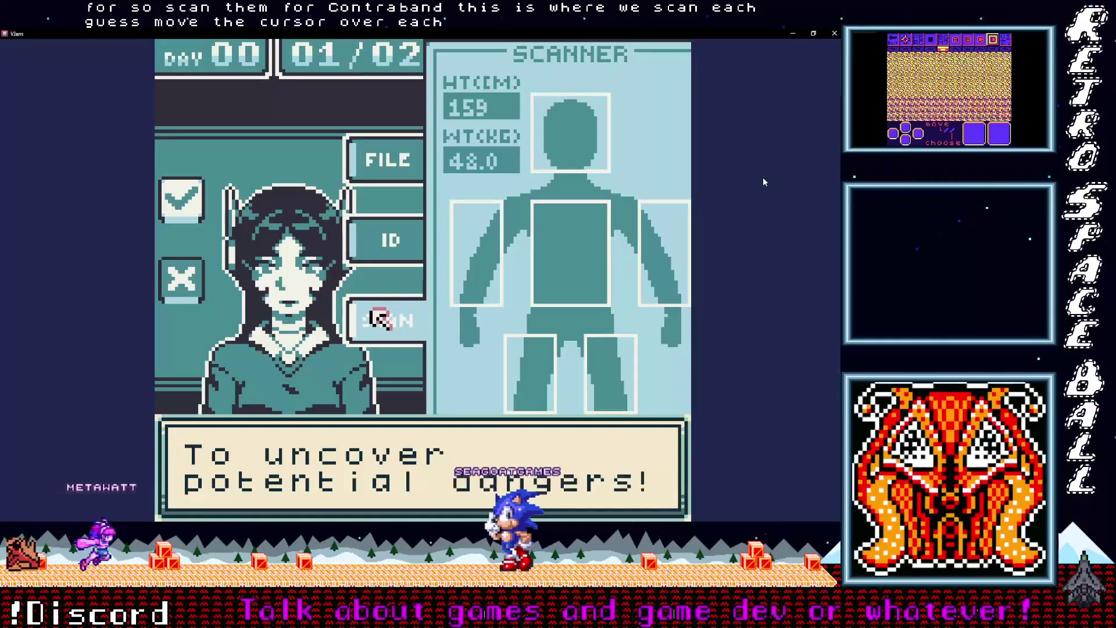
{"action": "key", "text": "z"}
{"action": "key", "text": "Right"}
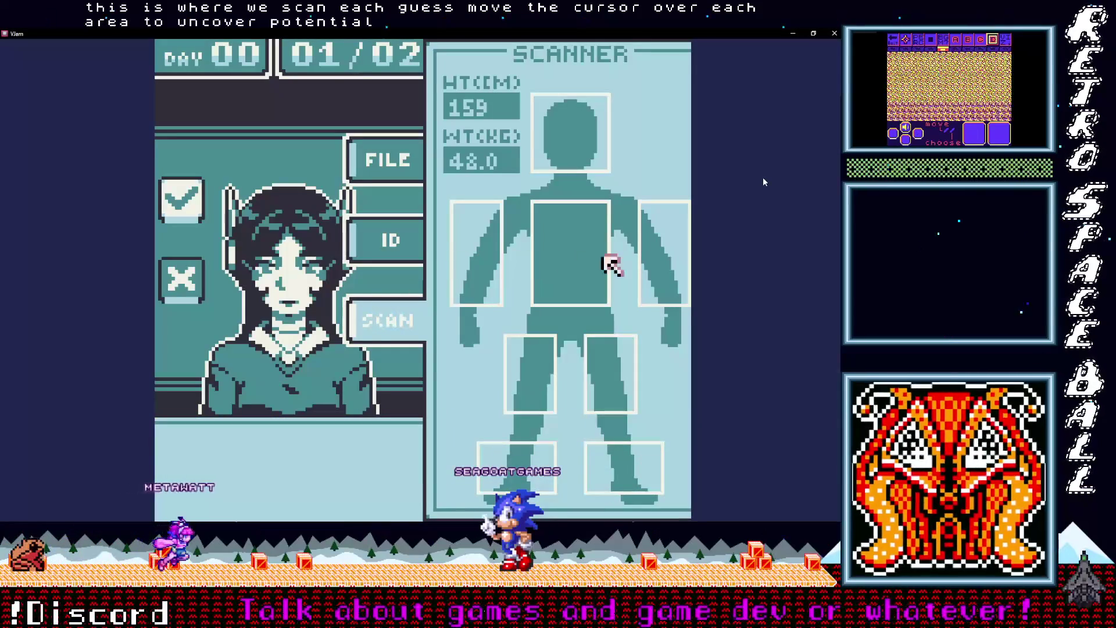
{"action": "key", "text": "Right"}
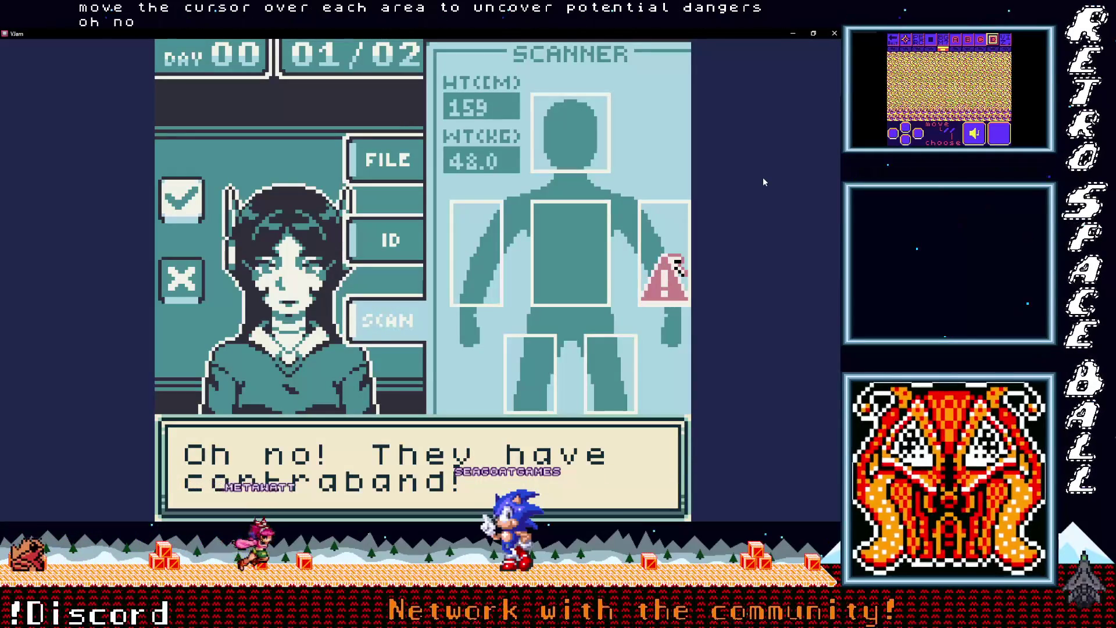
Dismiss the contraband explanation and move toward the deny mark until the game freezes, then return to GB Studio
{"action": "key", "text": "z"}
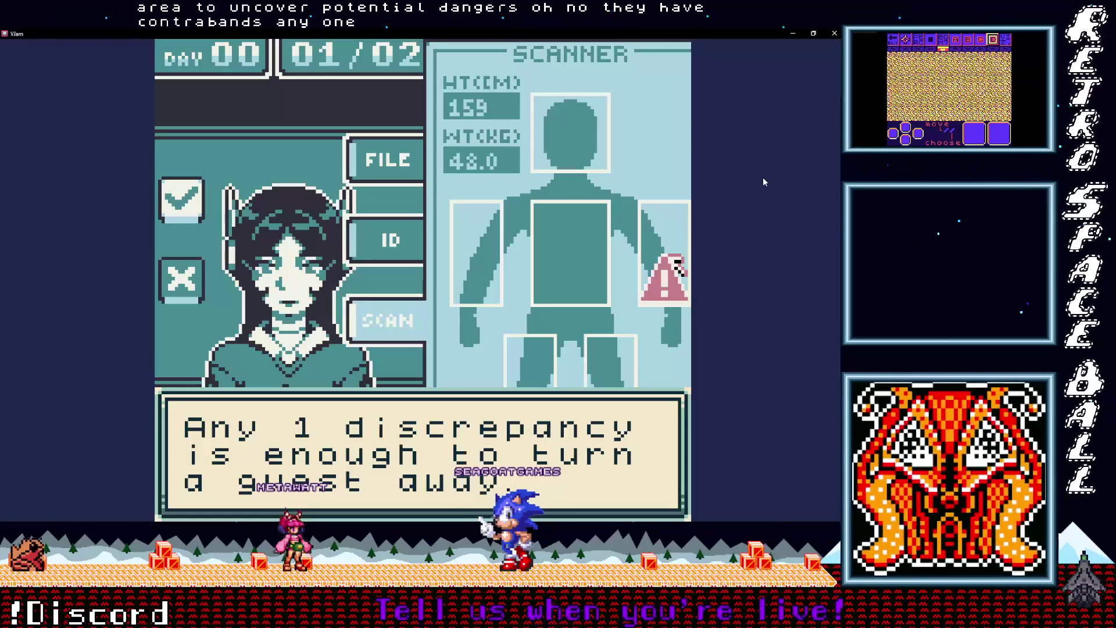
{"action": "key", "text": "z"}
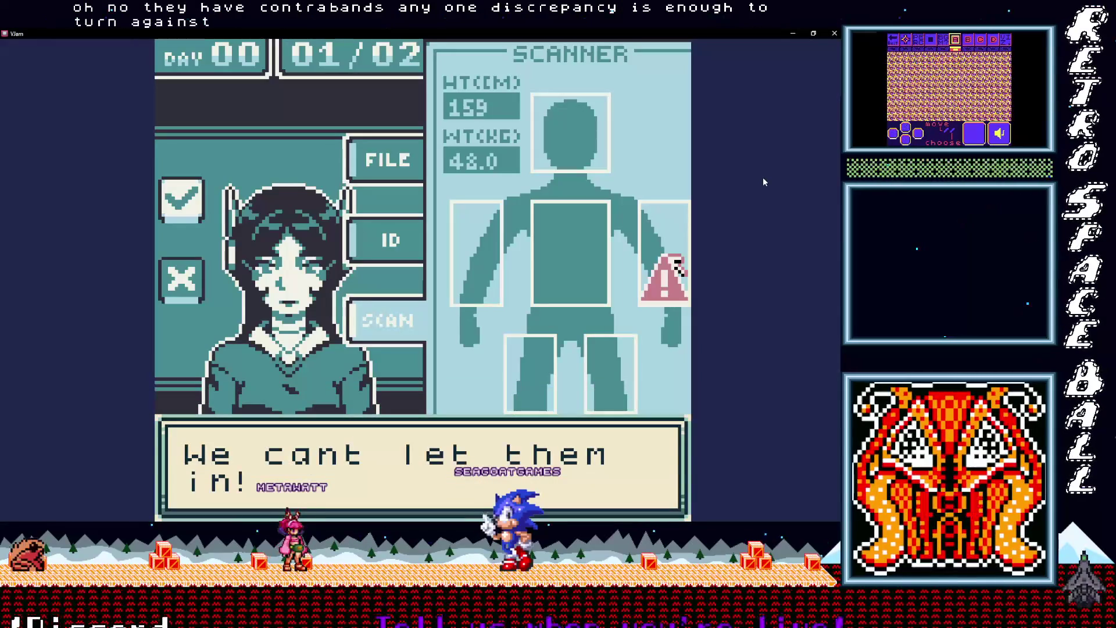
{"action": "key", "text": "z"}
{"action": "key", "text": "Left"}
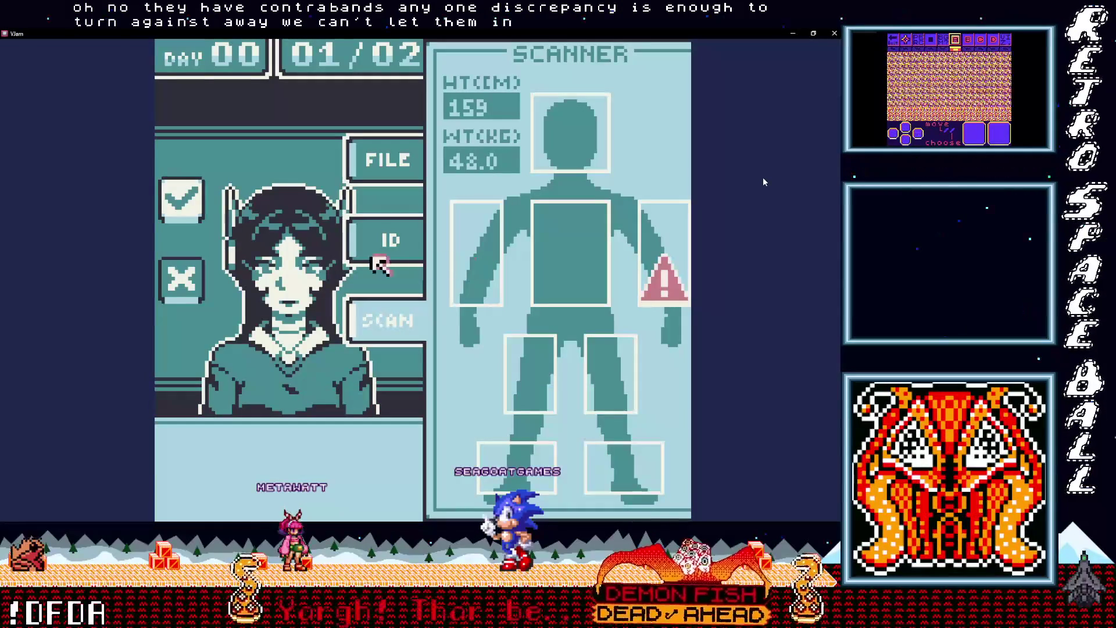
{"action": "key", "text": "Left"}
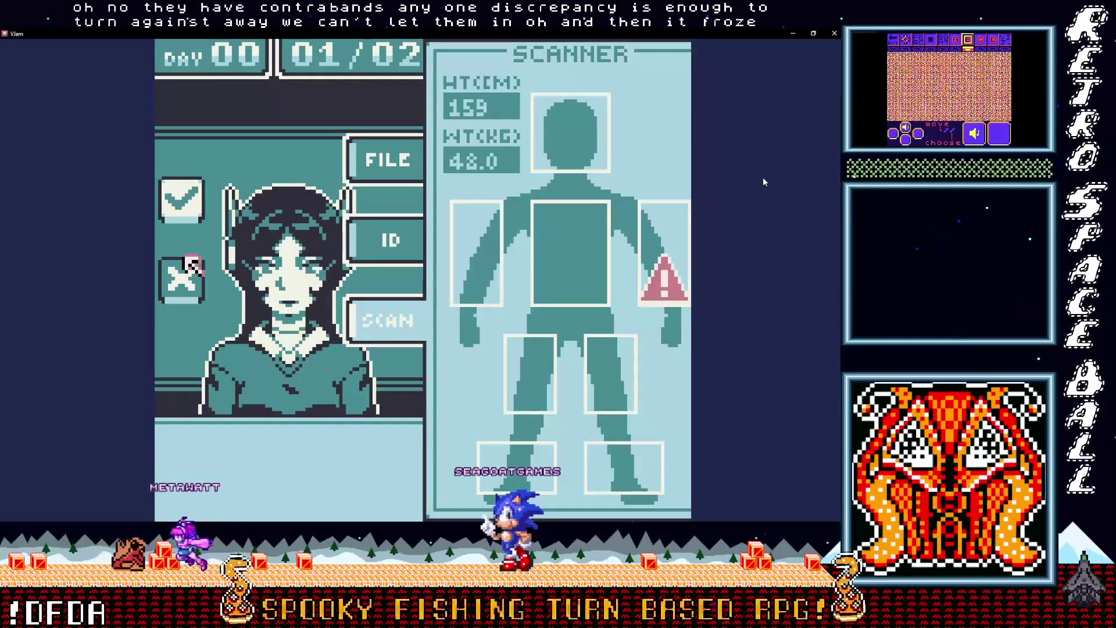
{"action": "key", "text": "alt+Tab"}
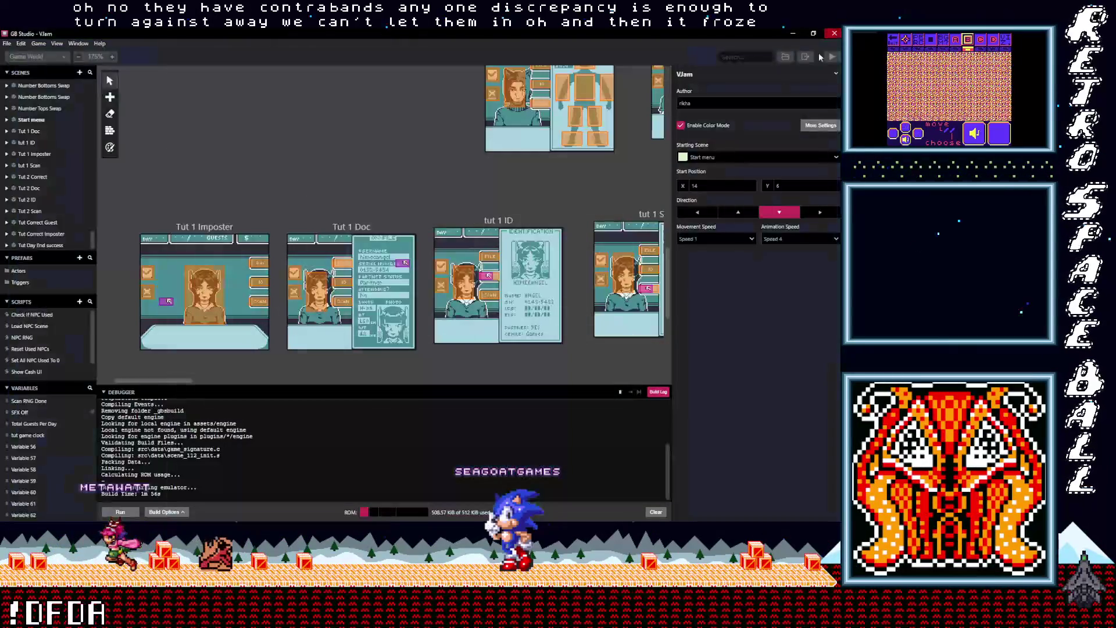
Add a Change Scene event to the tut 1 Scan scene's script
{"action": "left_click_drag", "start_coordinate": [180, 381], "coordinate": [236, 382]}
{"action": "left_click", "coordinate": [282, 214]}
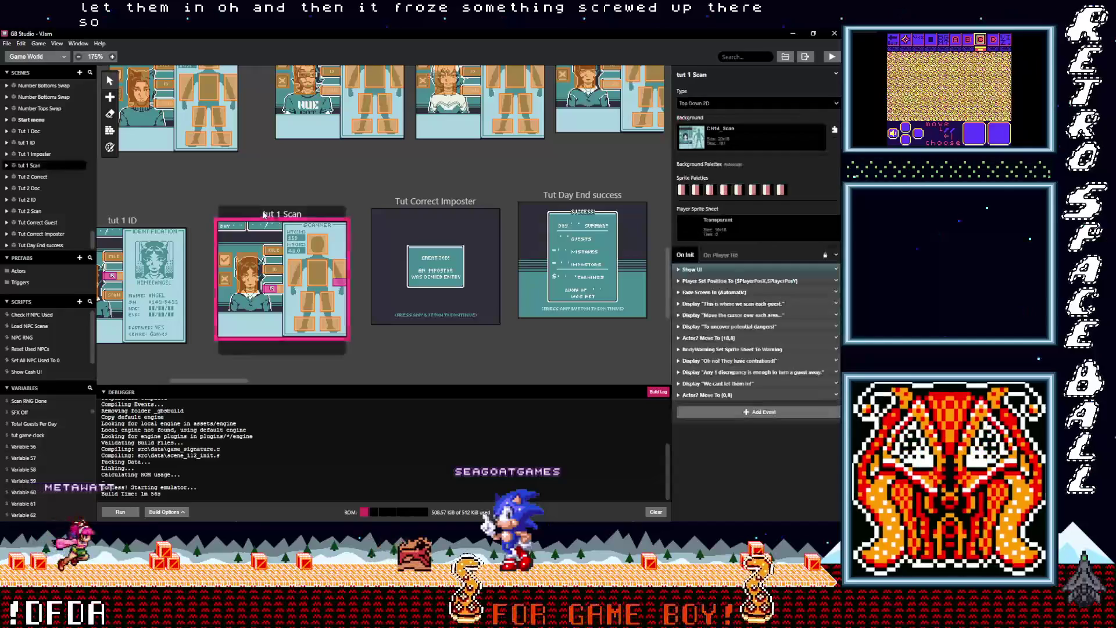
{"action": "mouse_move", "coordinate": [712, 390]}
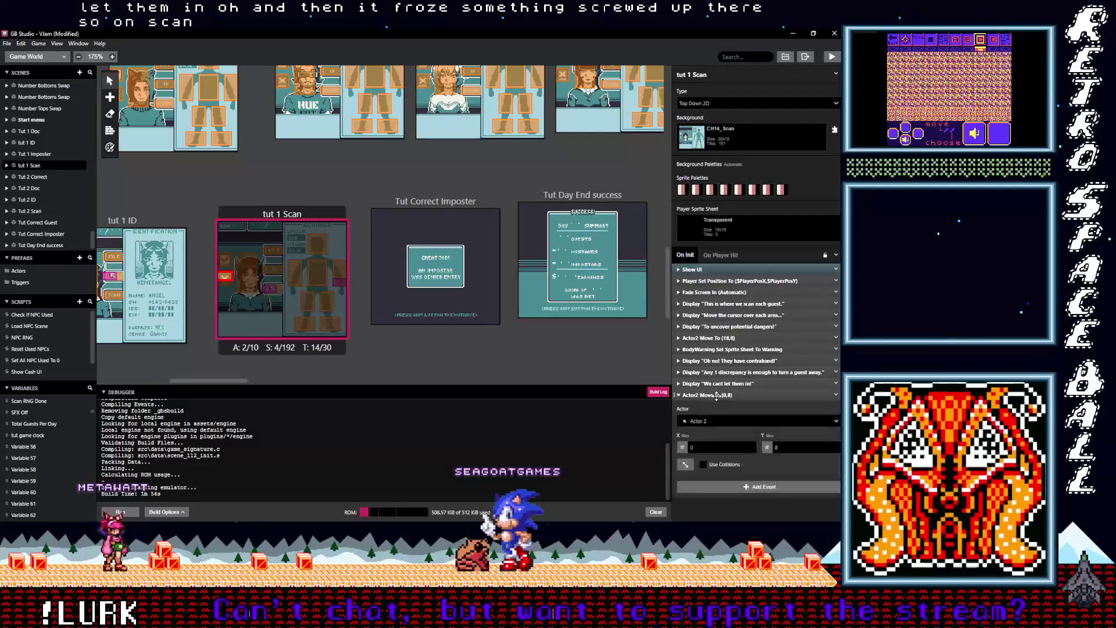
{"action": "left_click", "coordinate": [725, 412]}
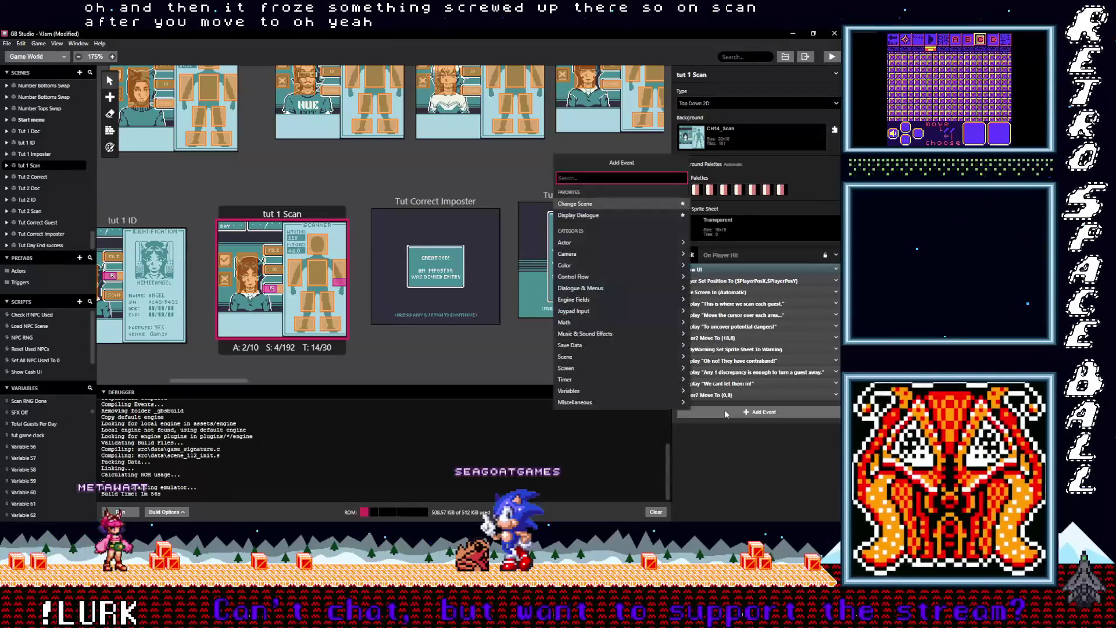
{"action": "type", "text": "chan"}
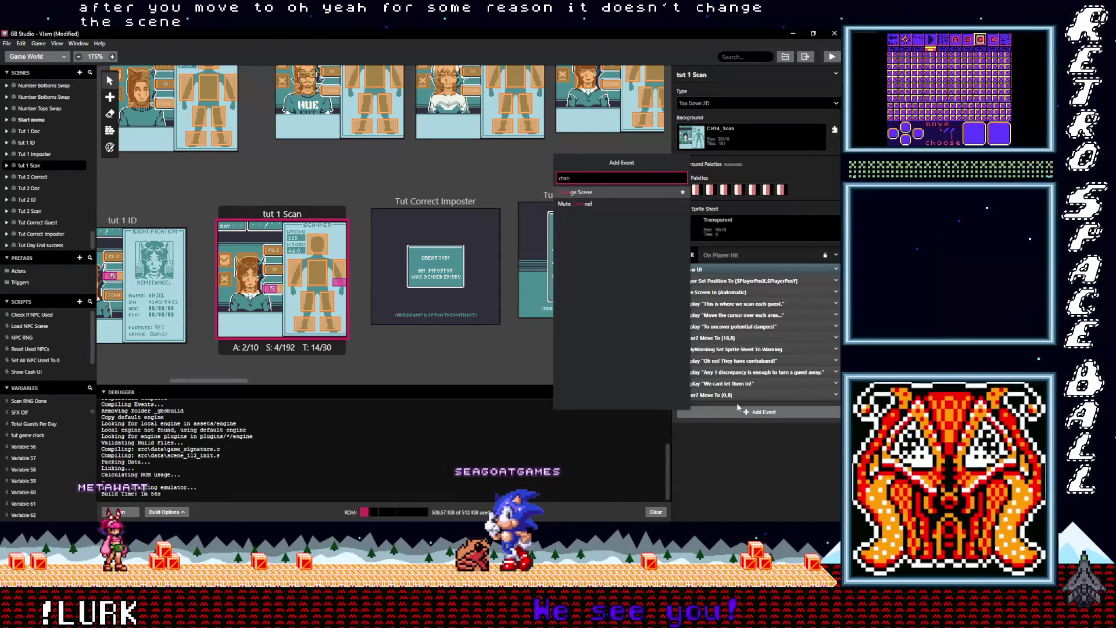
{"action": "left_click", "coordinate": [608, 194]}
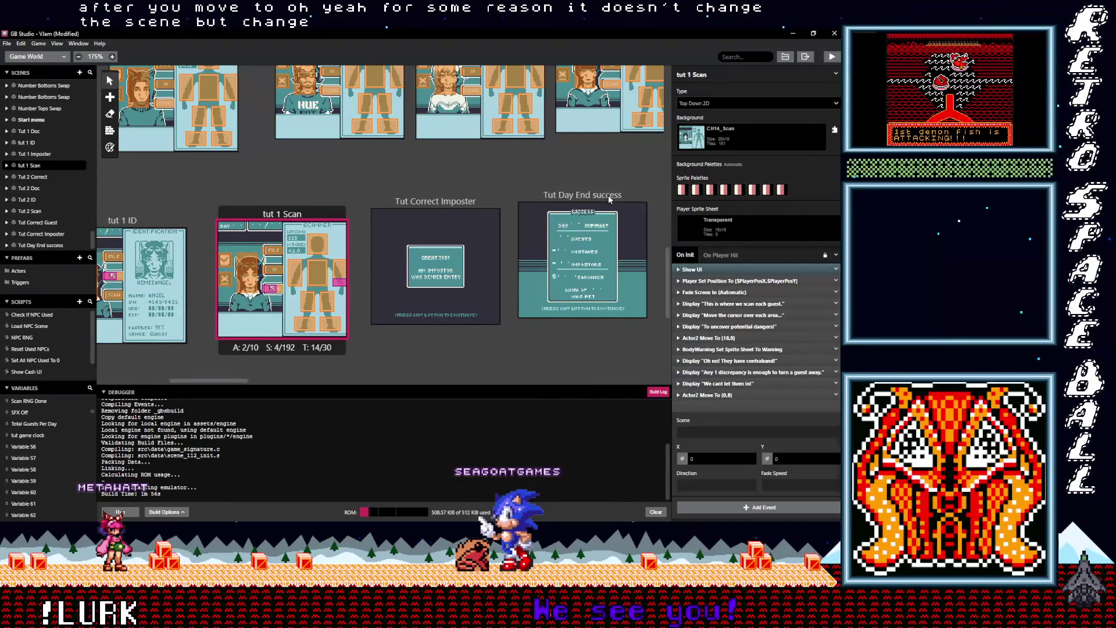
Set the Change Scene target to Tut Correct Imposter
{"action": "left_click", "coordinate": [724, 431]}
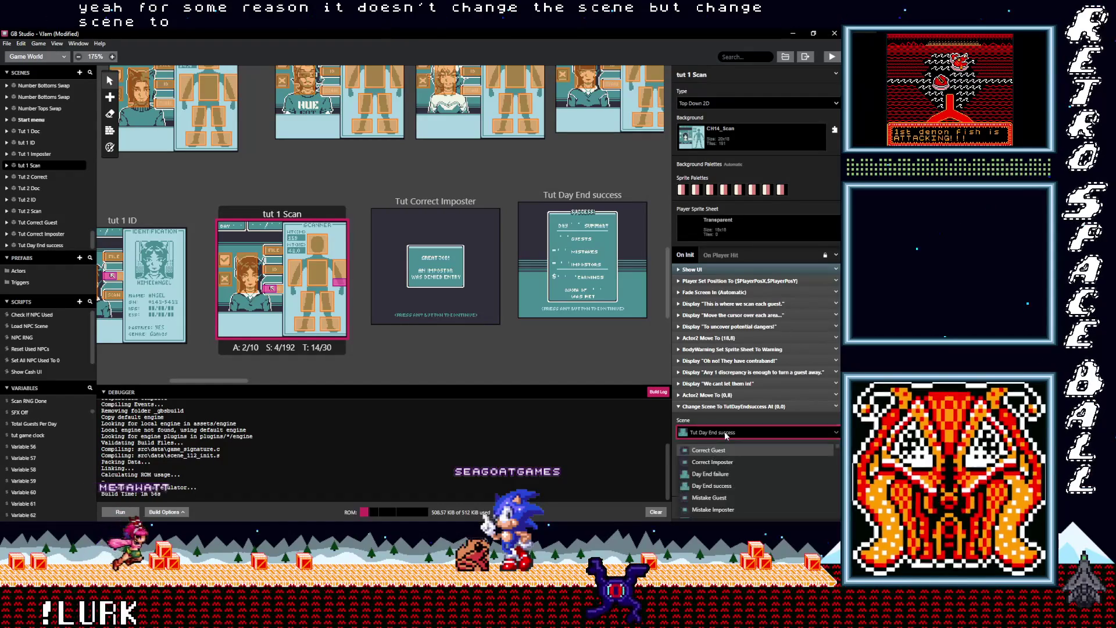
{"action": "type", "text": "tut"}
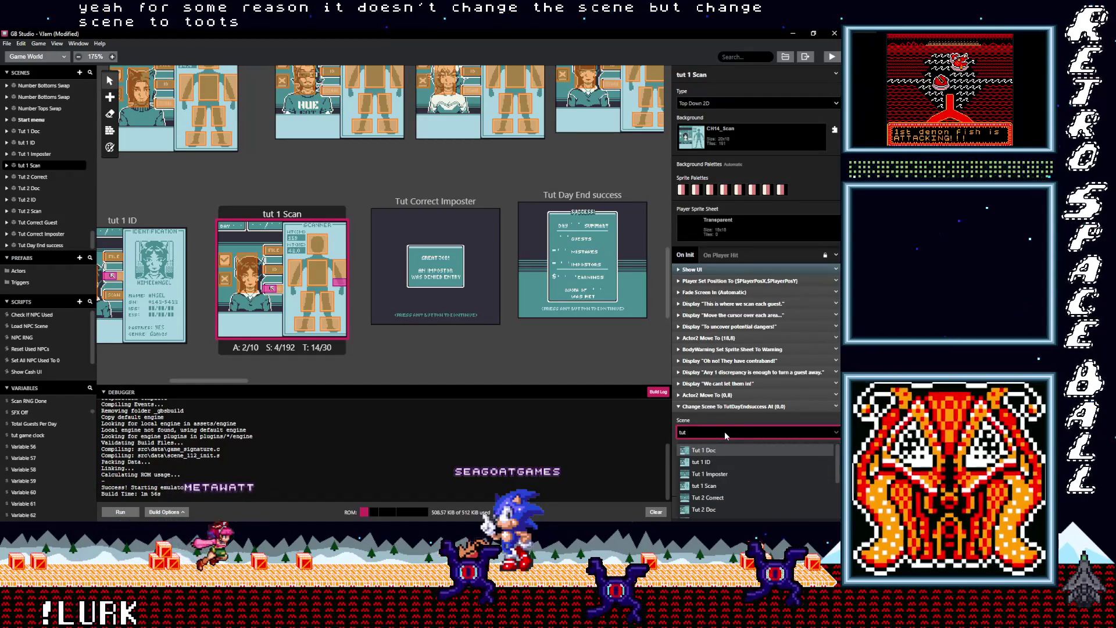
{"action": "type", "text": " c"}
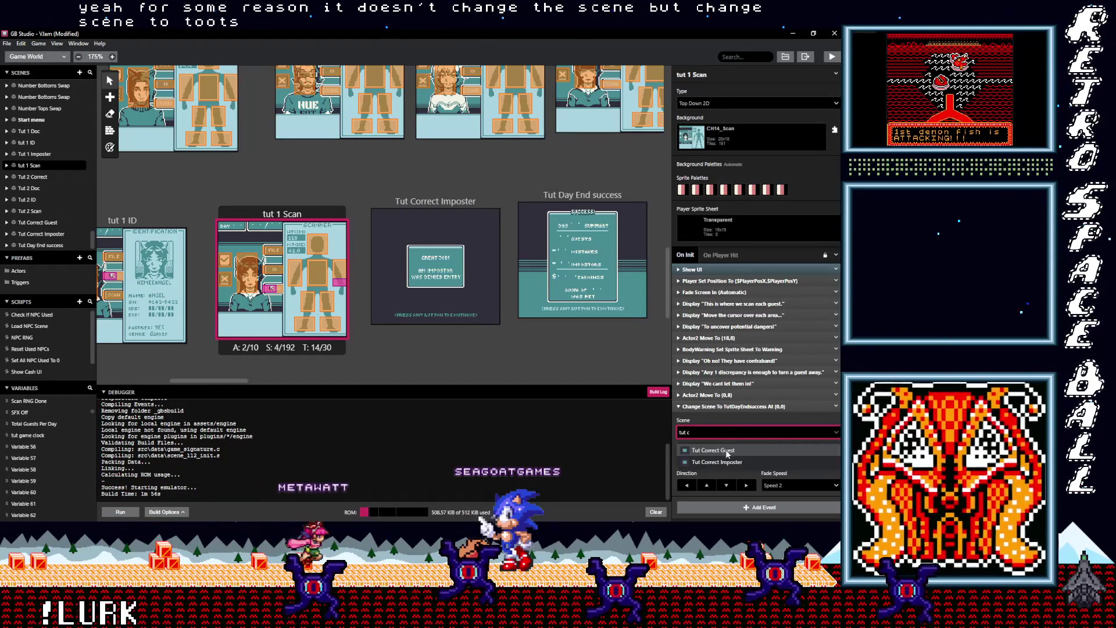
{"action": "left_click", "coordinate": [724, 463]}
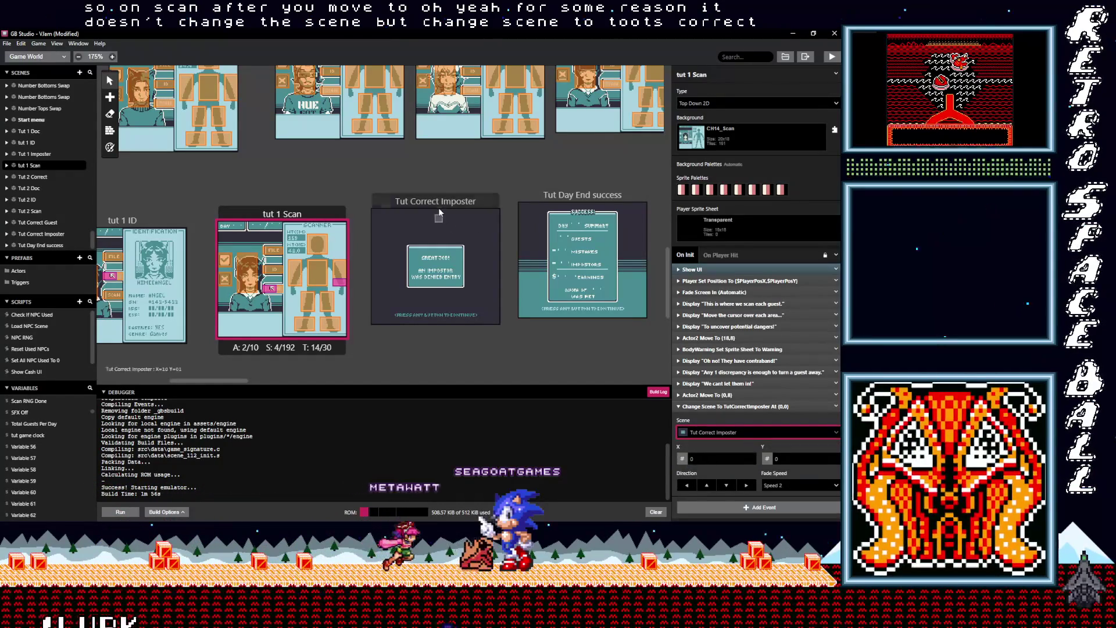
{"action": "scroll", "coordinate": [379, 349], "scroll_direction": "left", "scroll_amount": 5}
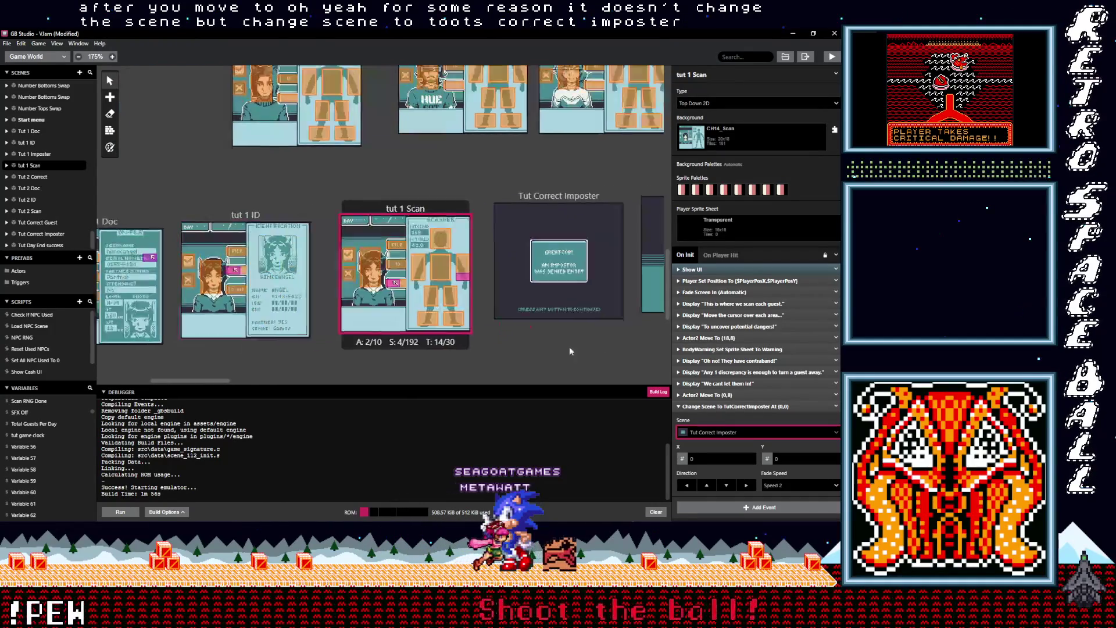
{"action": "scroll", "coordinate": [353, 351], "scroll_direction": "left", "scroll_amount": 5}
{"action": "scroll", "coordinate": [378, 355], "scroll_direction": "right", "scroll_amount": 2}
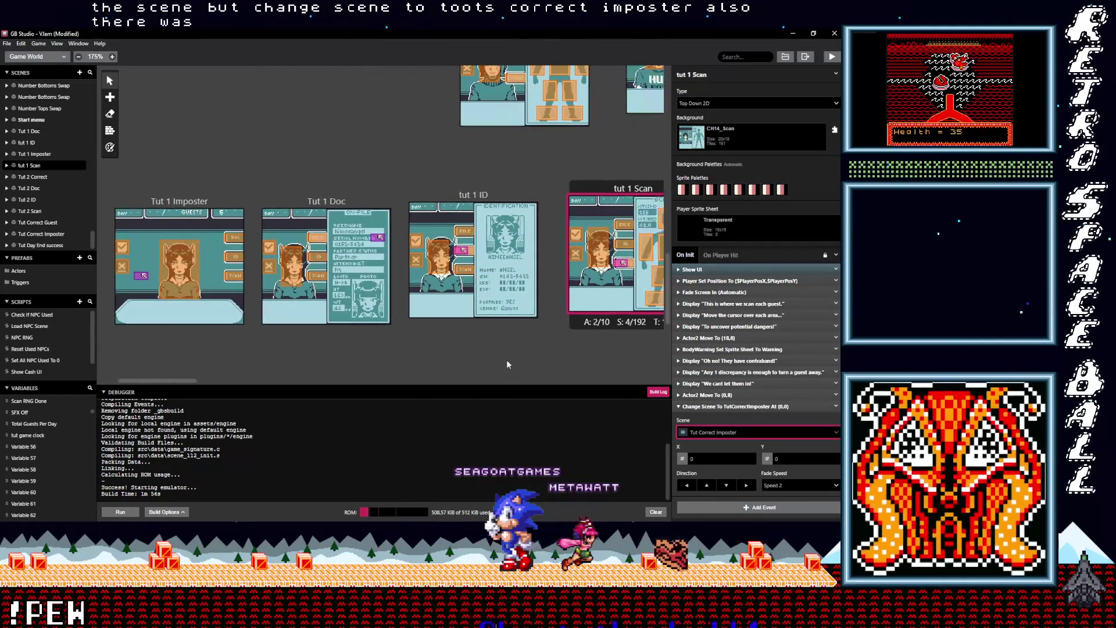
{"action": "scroll", "coordinate": [424, 362], "scroll_direction": "right", "scroll_amount": 2}
{"action": "scroll", "coordinate": [423, 361], "scroll_direction": "right", "scroll_amount": 2}
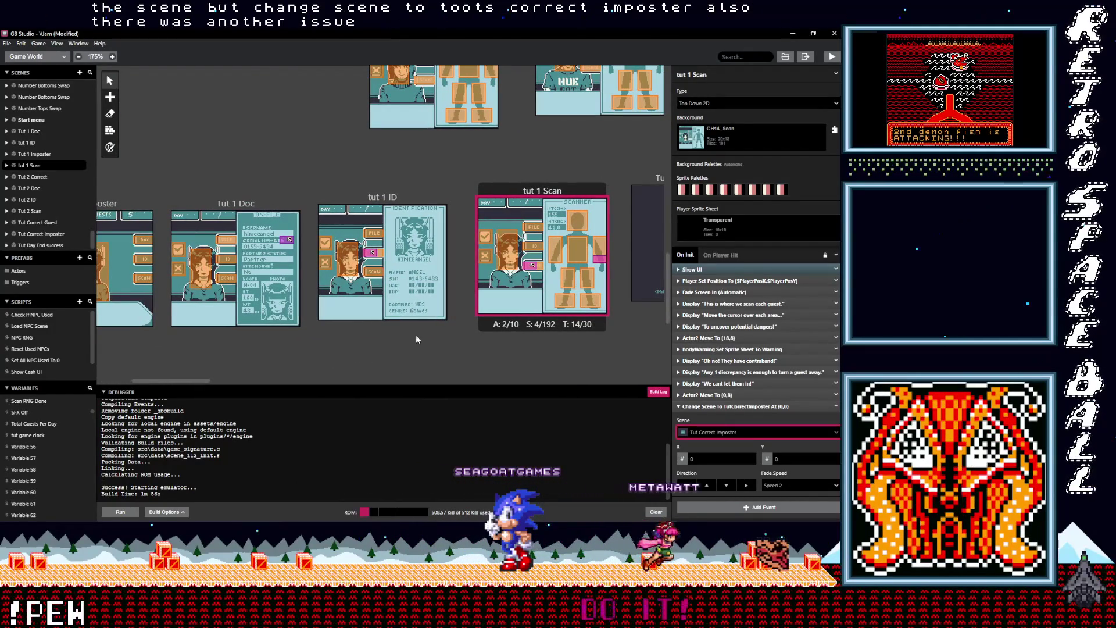
Review Tut 1 Doc's Actor1 move to (7,10) and contraband dialogue events
{"action": "left_click", "coordinate": [244, 274]}
{"action": "scroll", "coordinate": [723, 344], "scroll_direction": "down", "scroll_amount": 3}
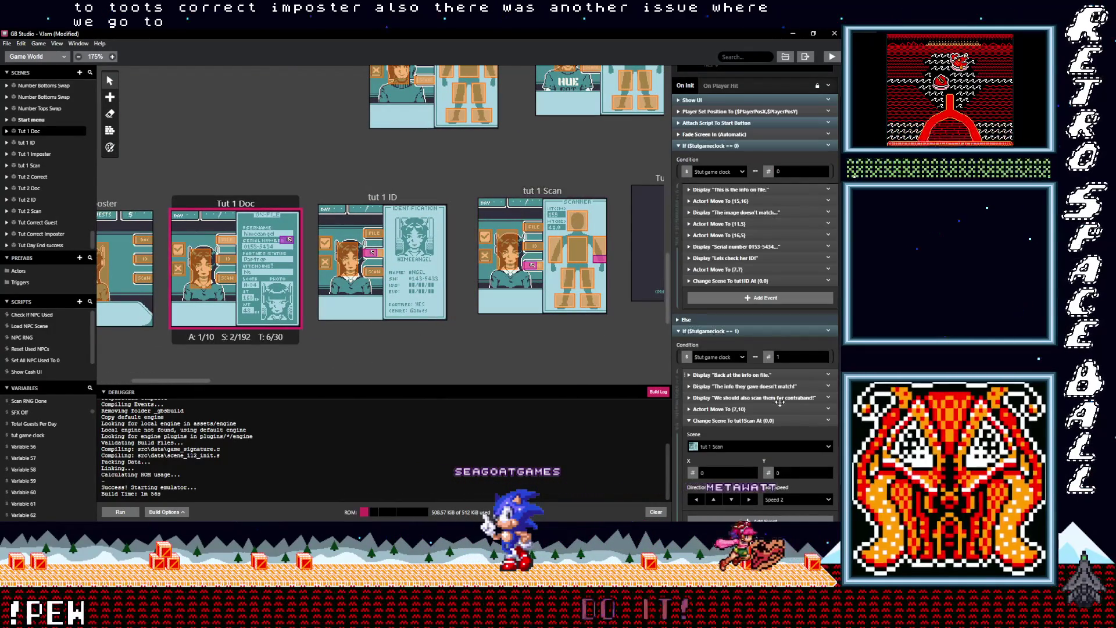
{"action": "scroll", "coordinate": [747, 438], "scroll_direction": "down", "scroll_amount": 2}
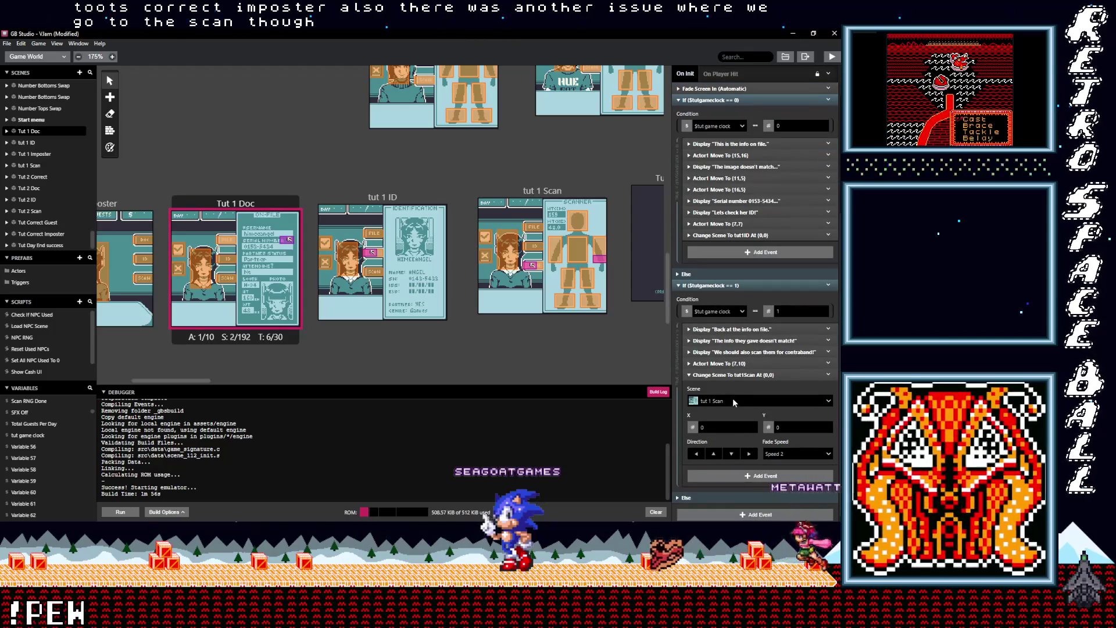
{"action": "left_click", "coordinate": [726, 364]}
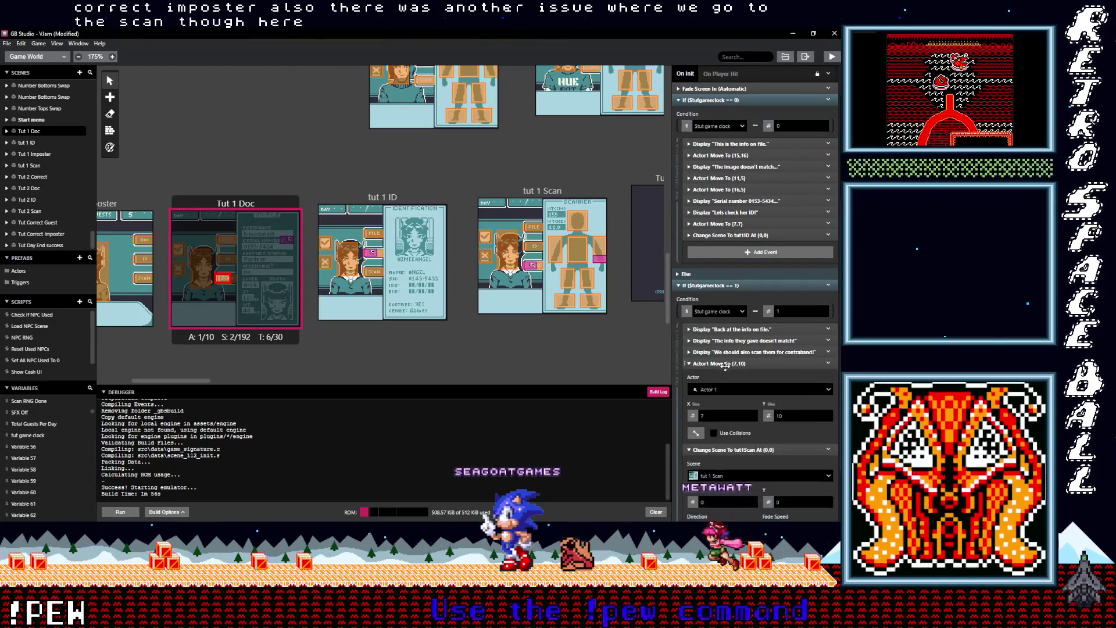
{"action": "left_click", "coordinate": [726, 364]}
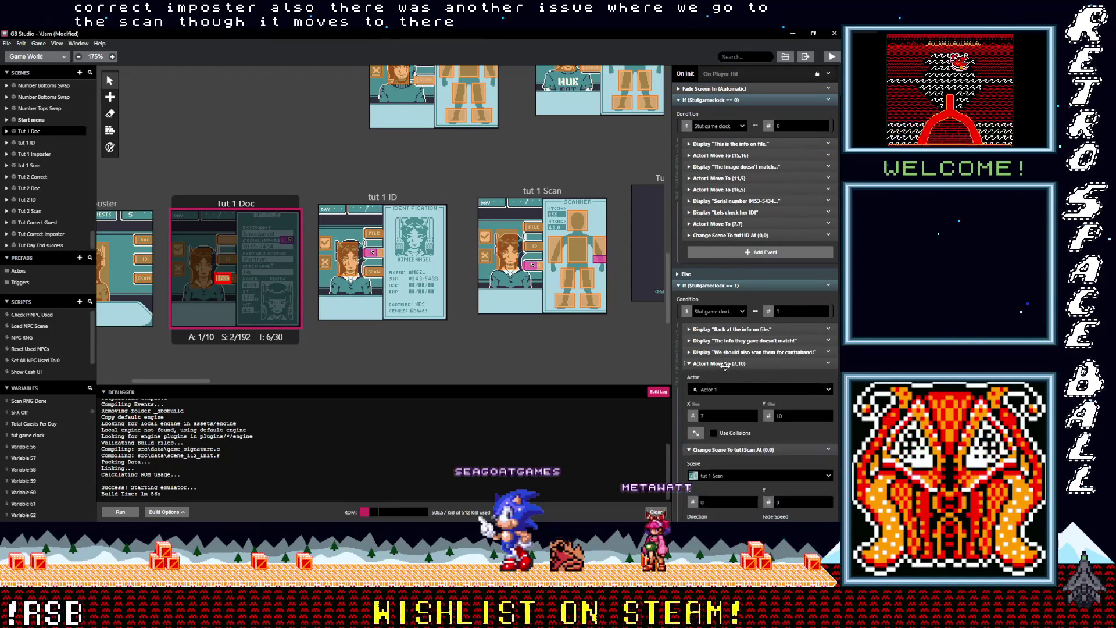
{"action": "left_click", "coordinate": [730, 352]}
{"action": "left_click", "coordinate": [730, 352]}
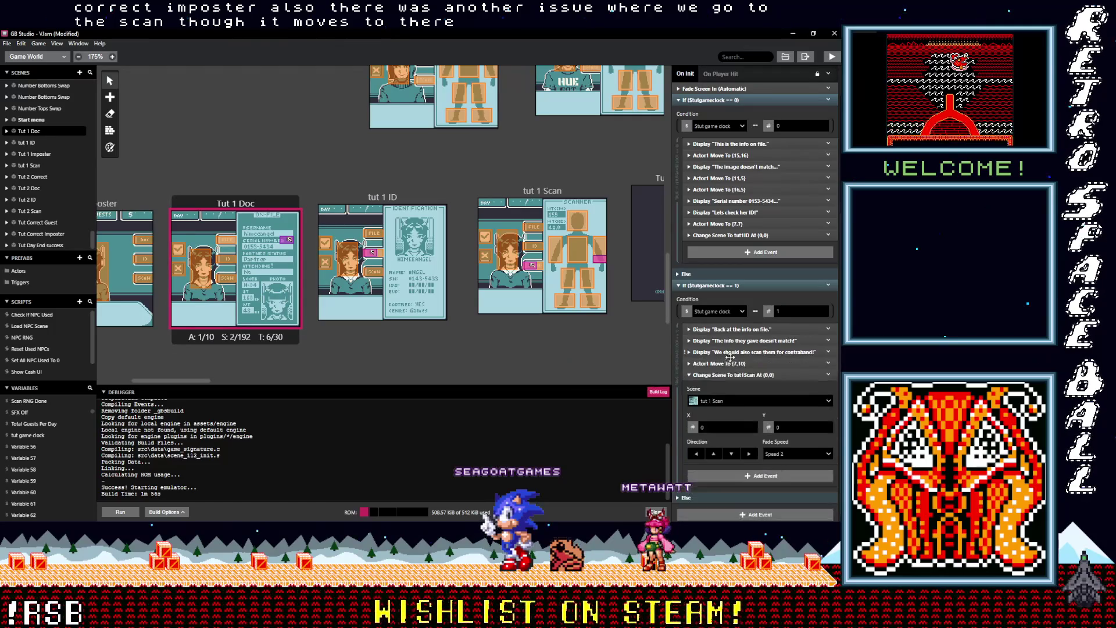
{"action": "left_click", "coordinate": [729, 351]}
{"action": "left_click", "coordinate": [729, 351]}
{"action": "left_click", "coordinate": [728, 352]}
{"action": "left_click", "coordinate": [727, 352]}
{"action": "left_click", "coordinate": [732, 364]}
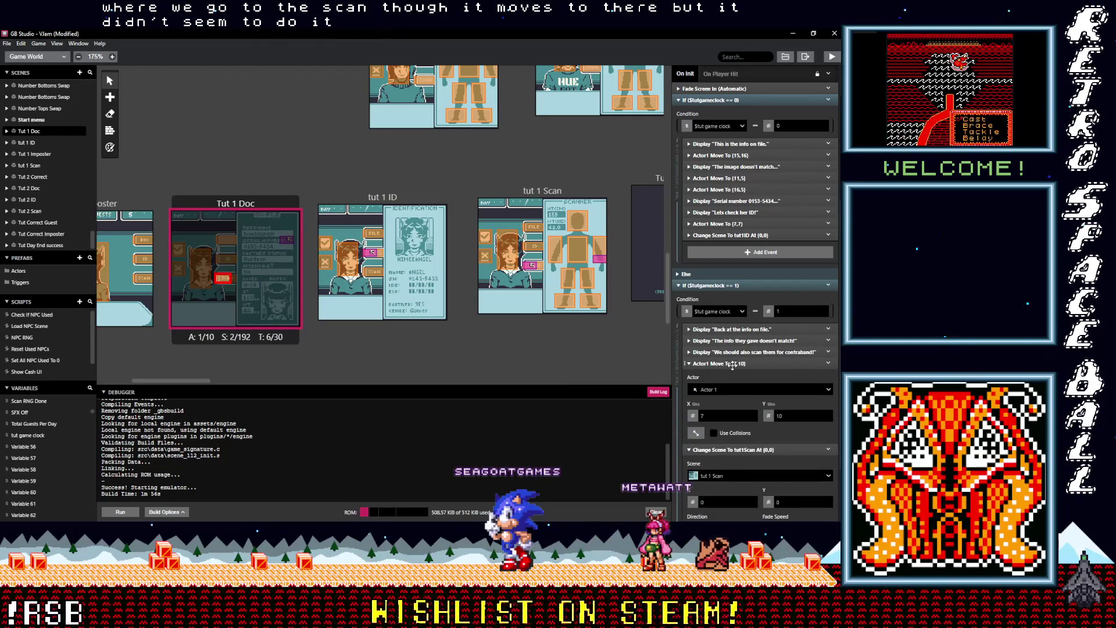
{"action": "left_click", "coordinate": [732, 364]}
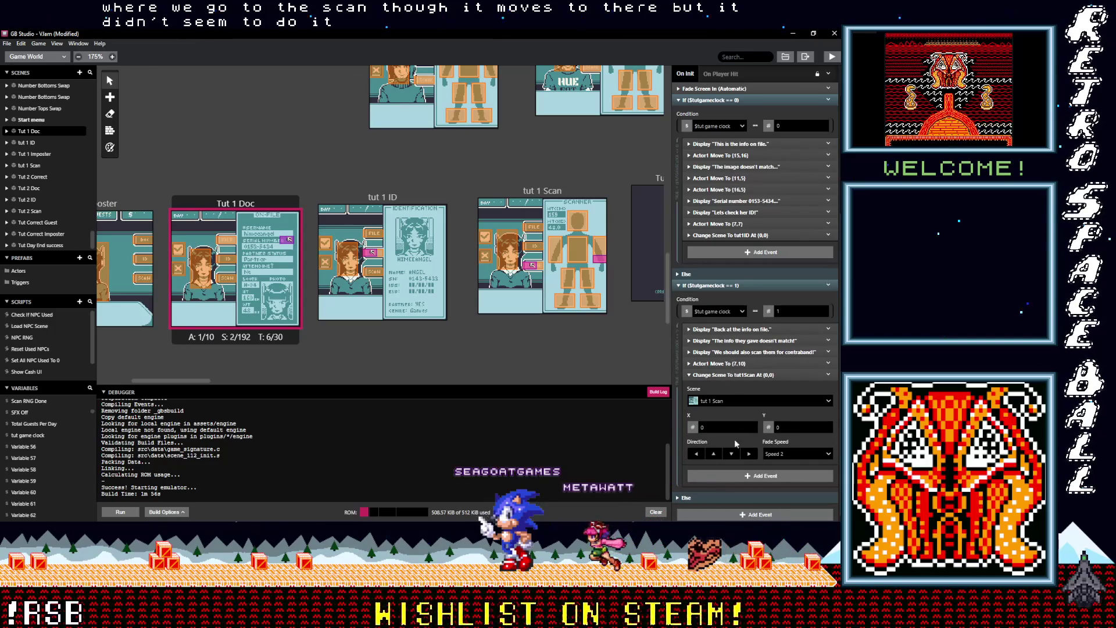
Add a 0.5-second Wait before the Change Scene to tut1Scan, then build and run the game
{"action": "left_click", "coordinate": [734, 375]}
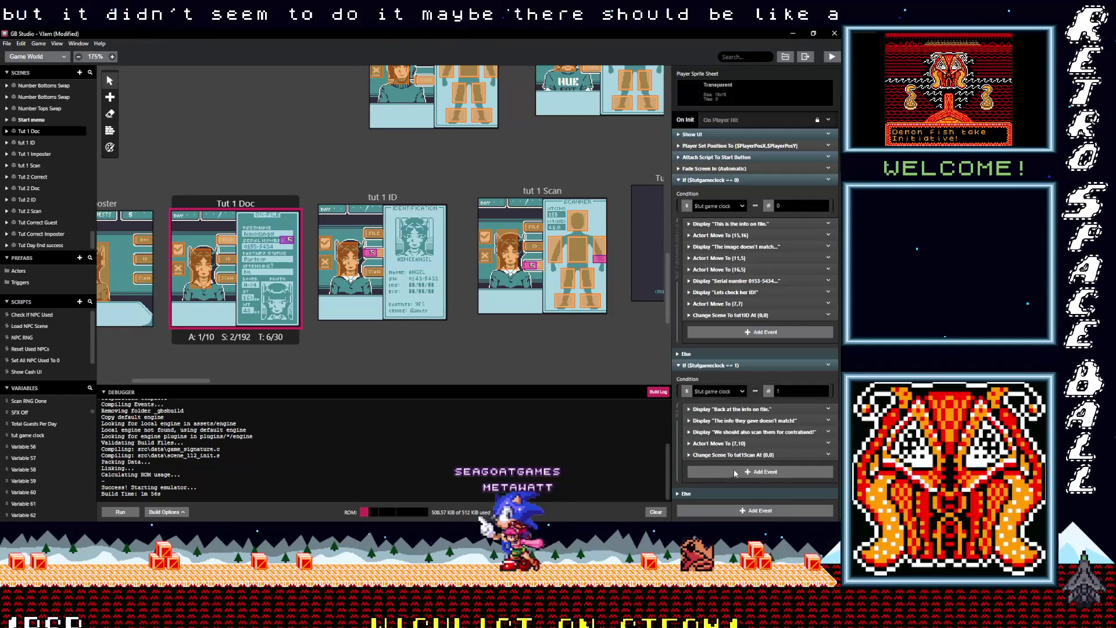
{"action": "left_click", "coordinate": [734, 471]}
{"action": "type", "text": "wait"}
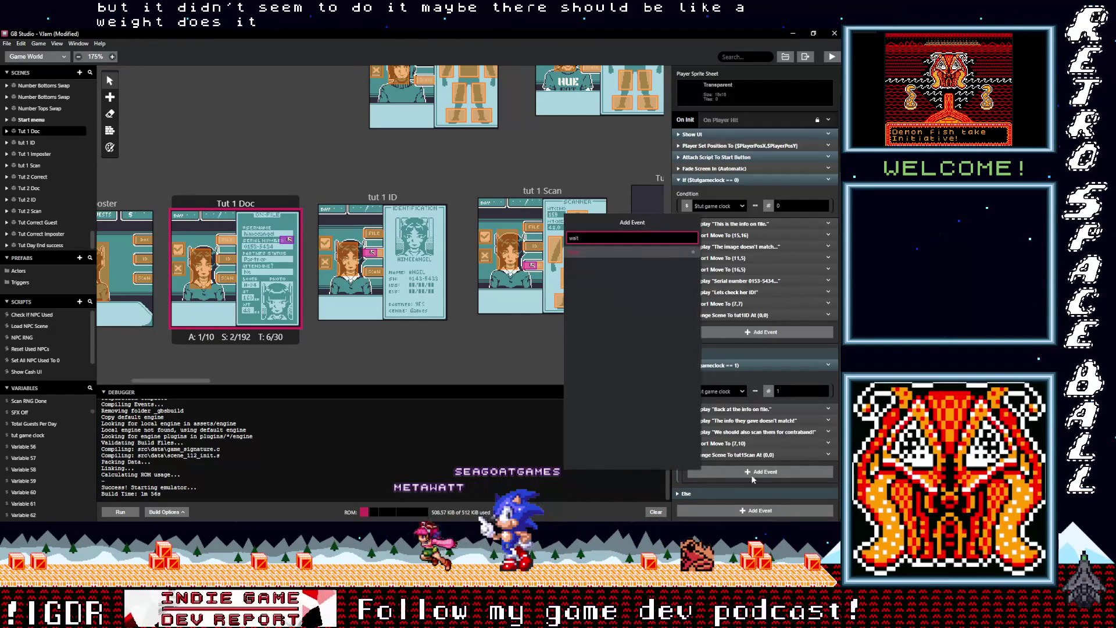
{"action": "left_click", "coordinate": [597, 253]}
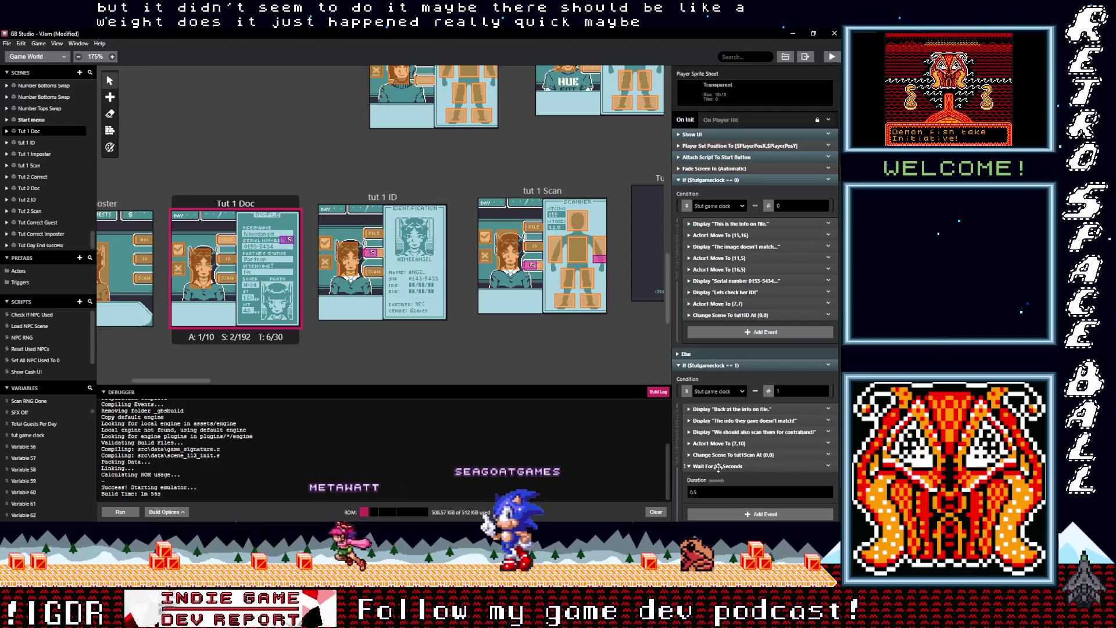
{"action": "left_click_drag", "start_coordinate": [719, 467], "coordinate": [735, 458]}
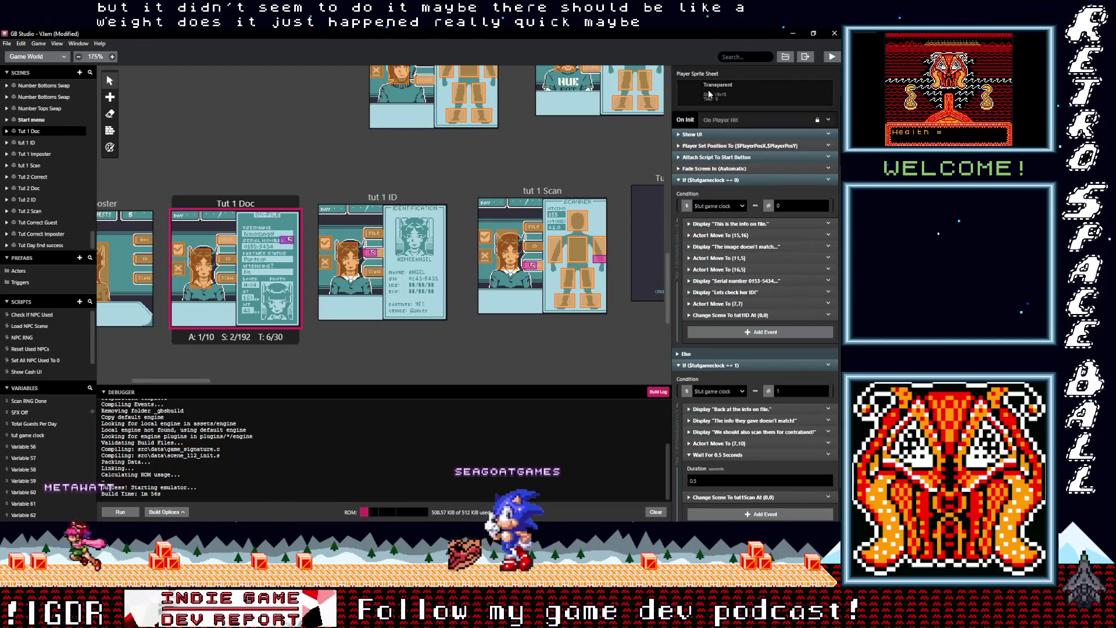
{"action": "left_click", "coordinate": [832, 57]}
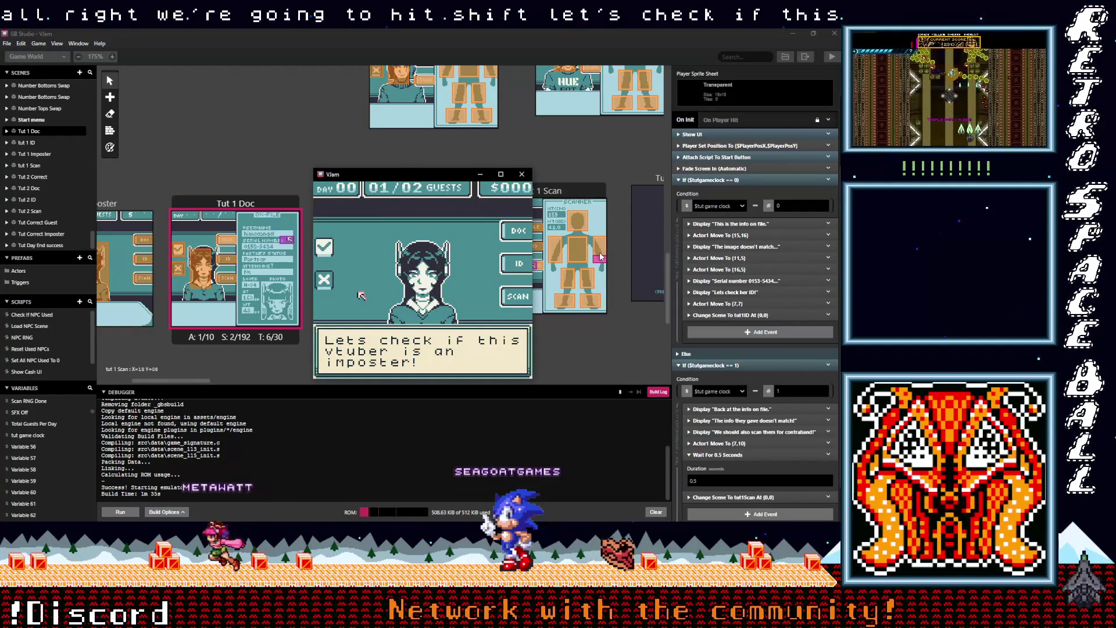
Advance through the imposter-check, info-on-file, image mismatch, serial number and questioning lines
{"action": "key", "text": "shift"}
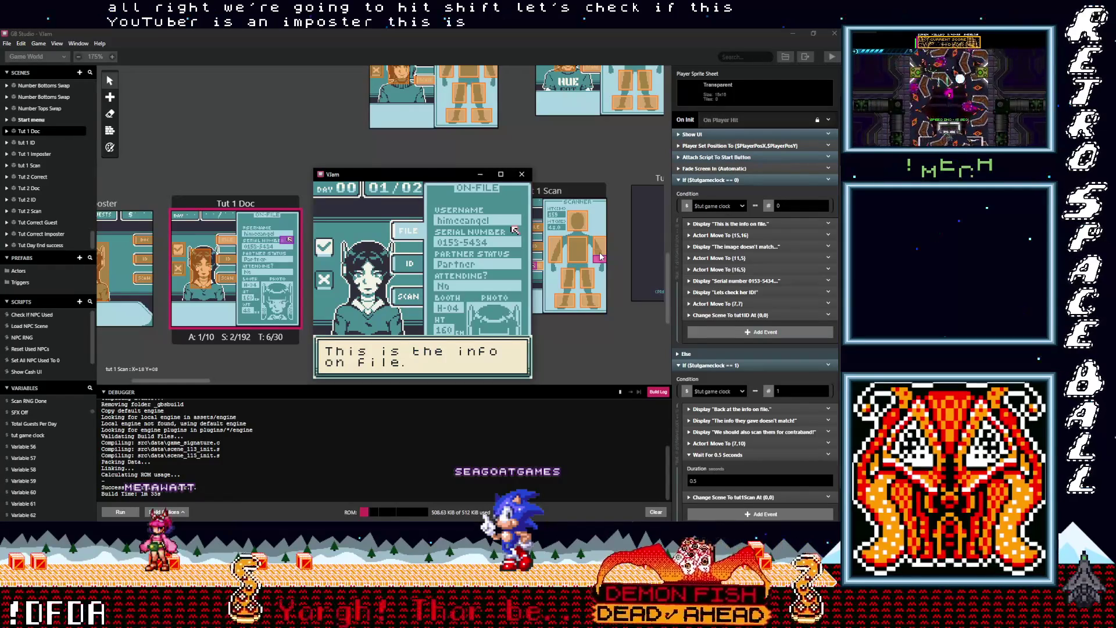
{"action": "key", "text": "shift"}
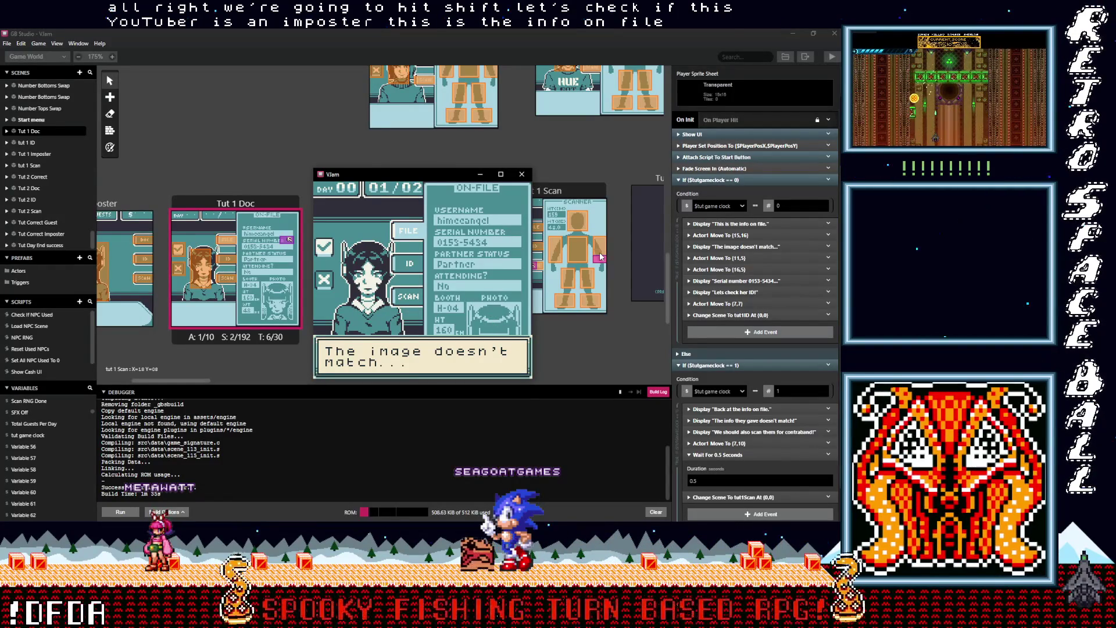
{"action": "key", "text": "shift"}
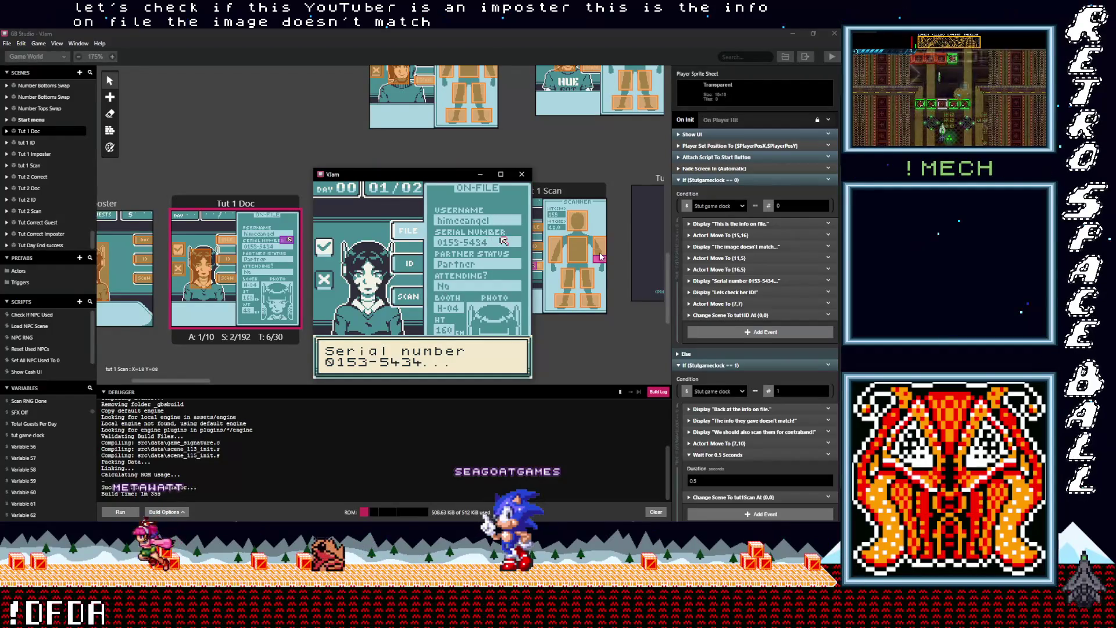
{"action": "key", "text": "z"}
{"action": "key", "text": "z"}
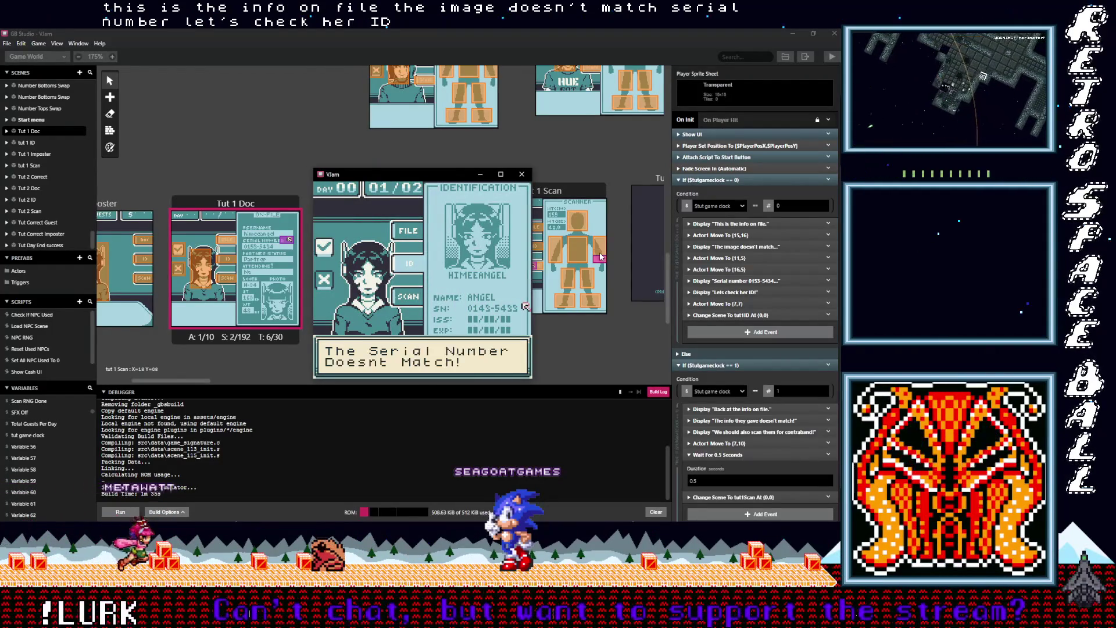
{"action": "key", "text": "z"}
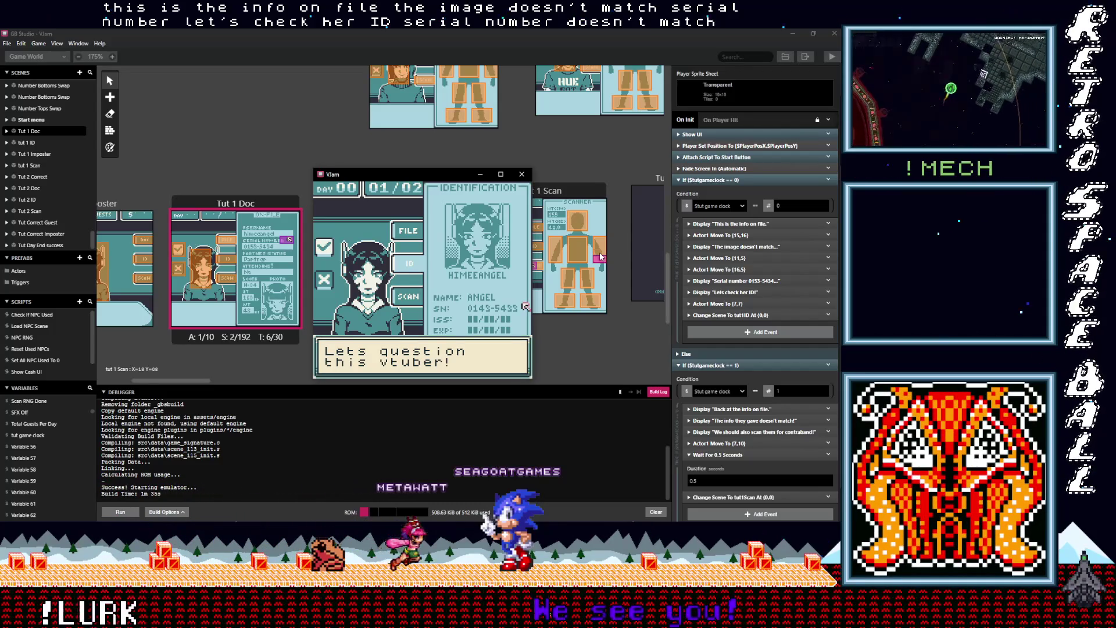
{"action": "key", "text": "z"}
{"action": "key", "text": "z"}
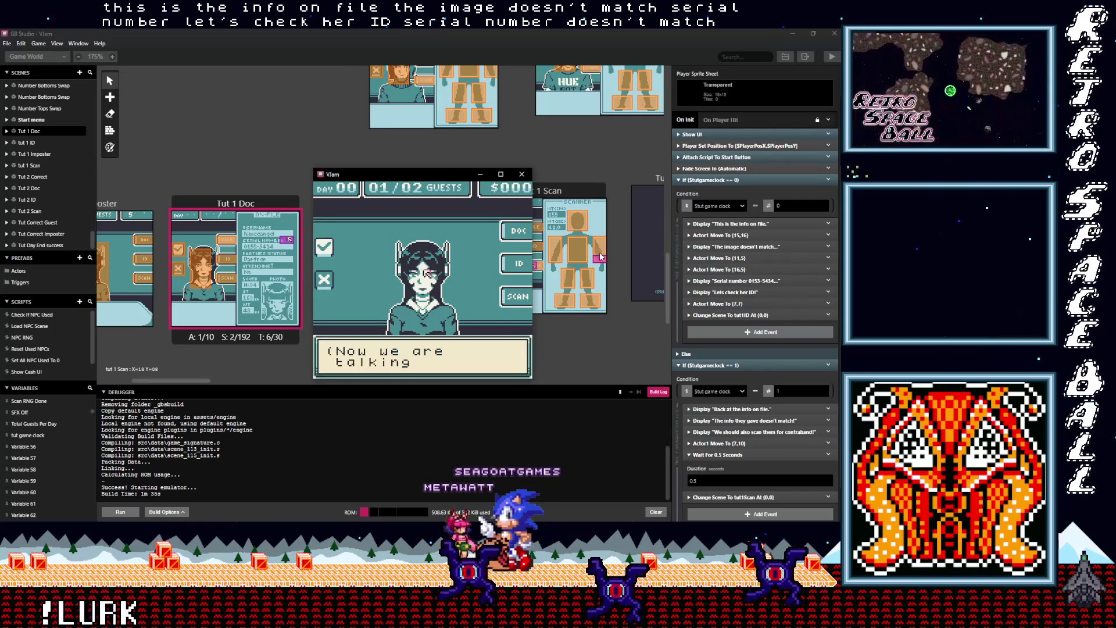
Continue past the welcome, ask 'Partner status?', and return to 'Back at the info on file.'
{"action": "key", "text": "z"}
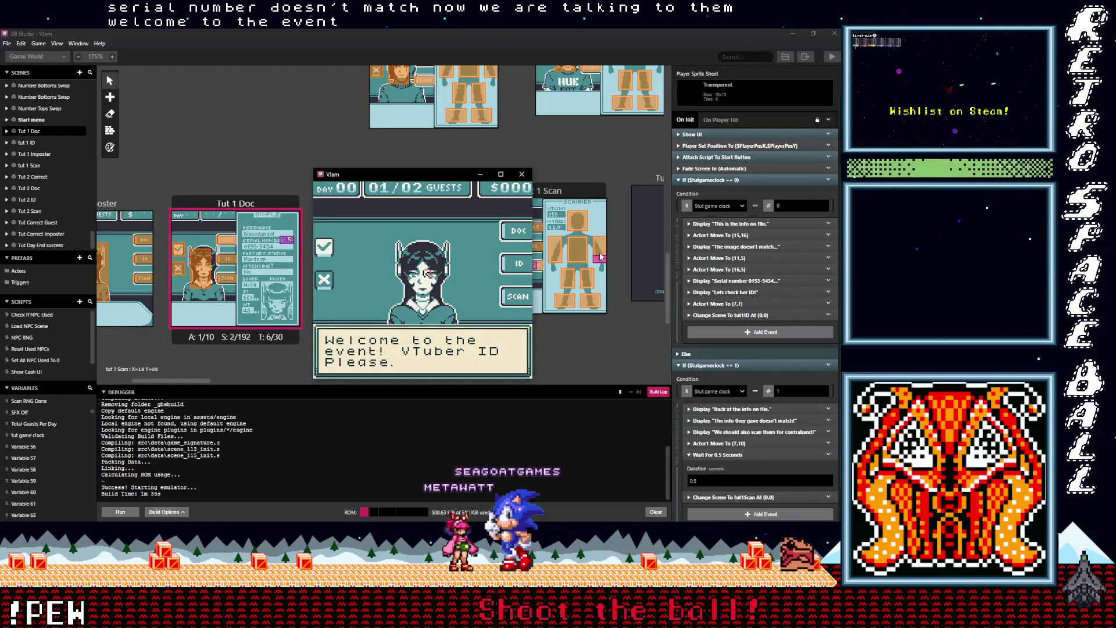
{"action": "key", "text": "z"}
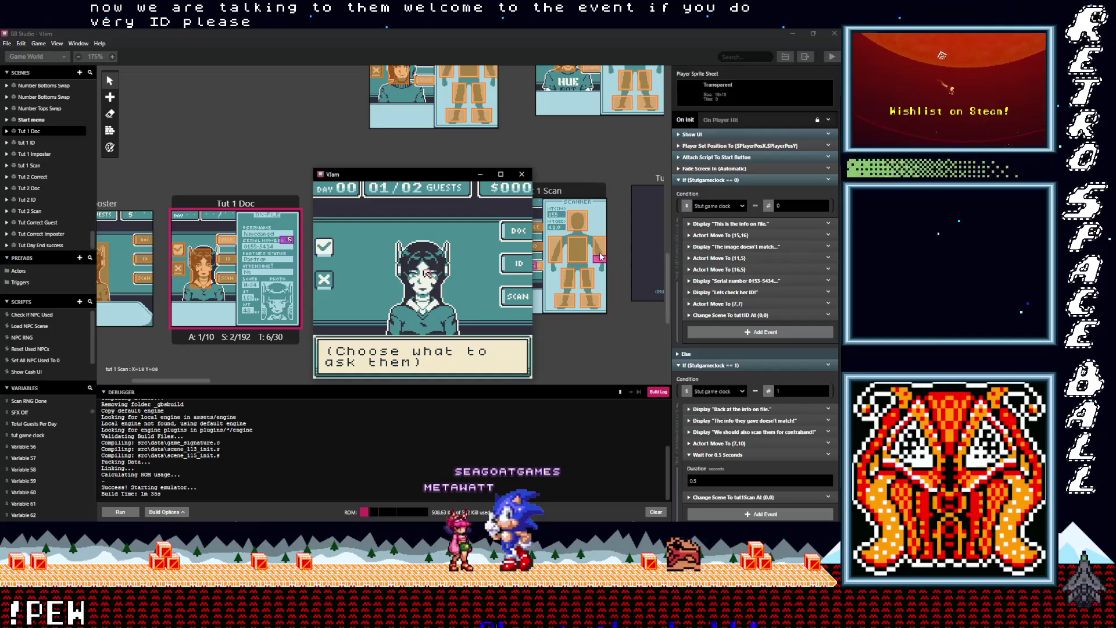
{"action": "key", "text": "z"}
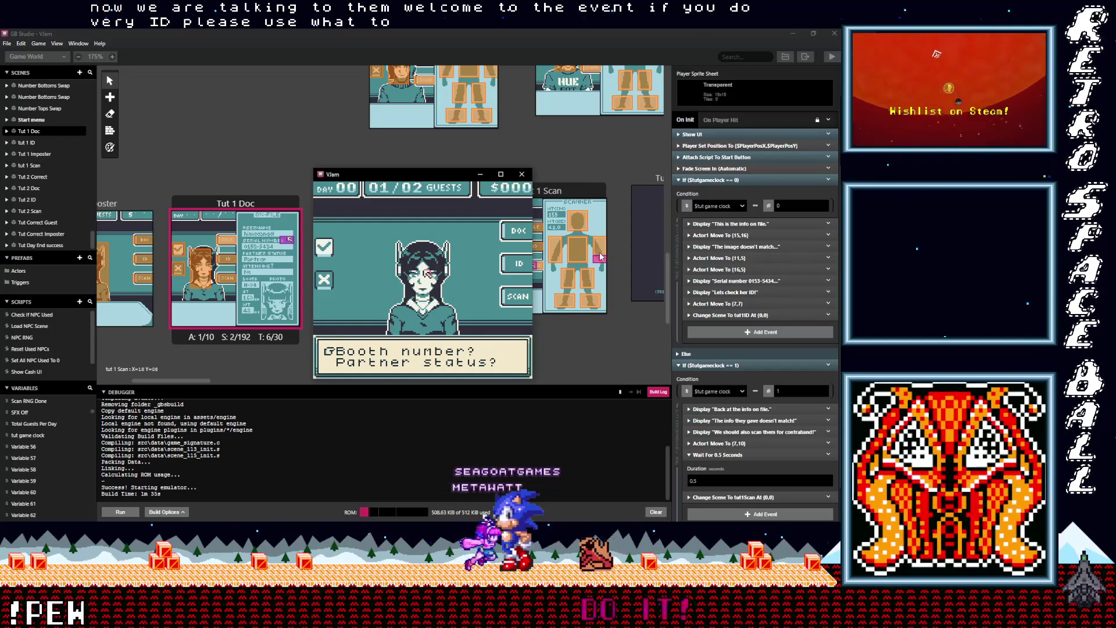
{"action": "key", "text": "Down"}
{"action": "key", "text": "z"}
{"action": "key", "text": "z"}
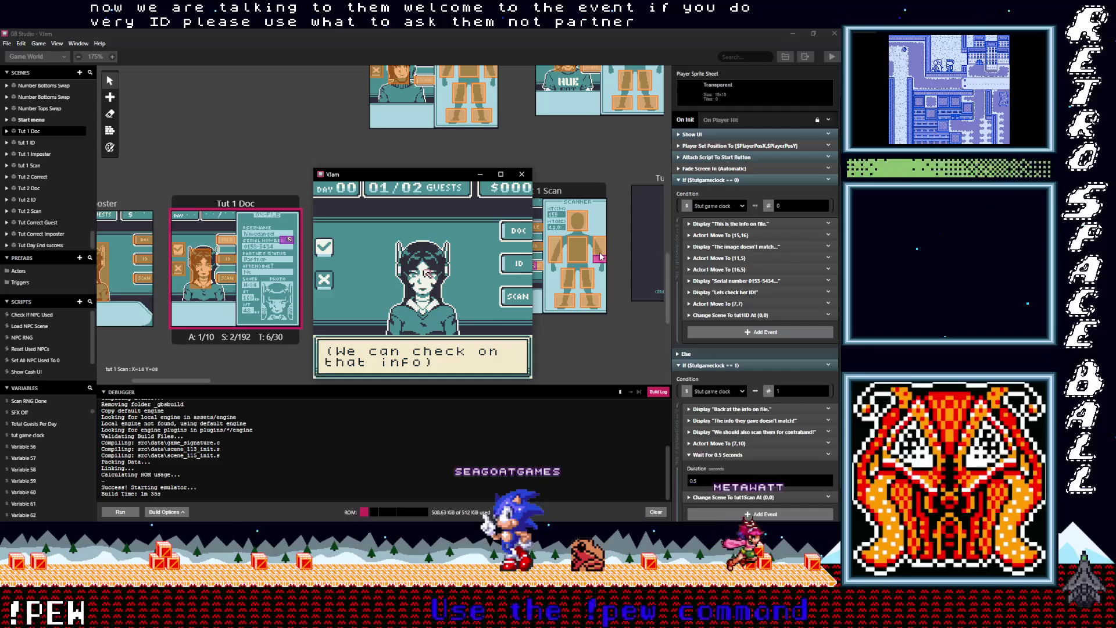
{"action": "key", "text": "z"}
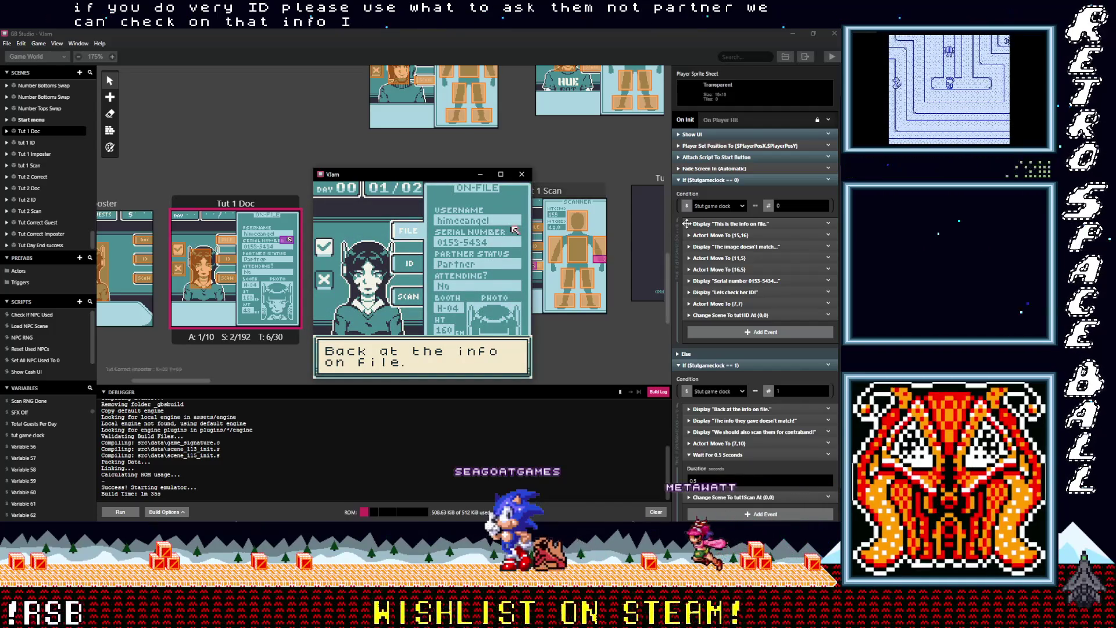
Move the emulator window lower and view the tut 1 ID and Tut 1 Doc scene events
{"action": "mouse_move", "coordinate": [435, 177]}
{"action": "left_mouse_down"}
{"action": "mouse_move", "coordinate": [520, 459]}
{"action": "mouse_move", "coordinate": [501, 343]}
{"action": "left_mouse_up"}
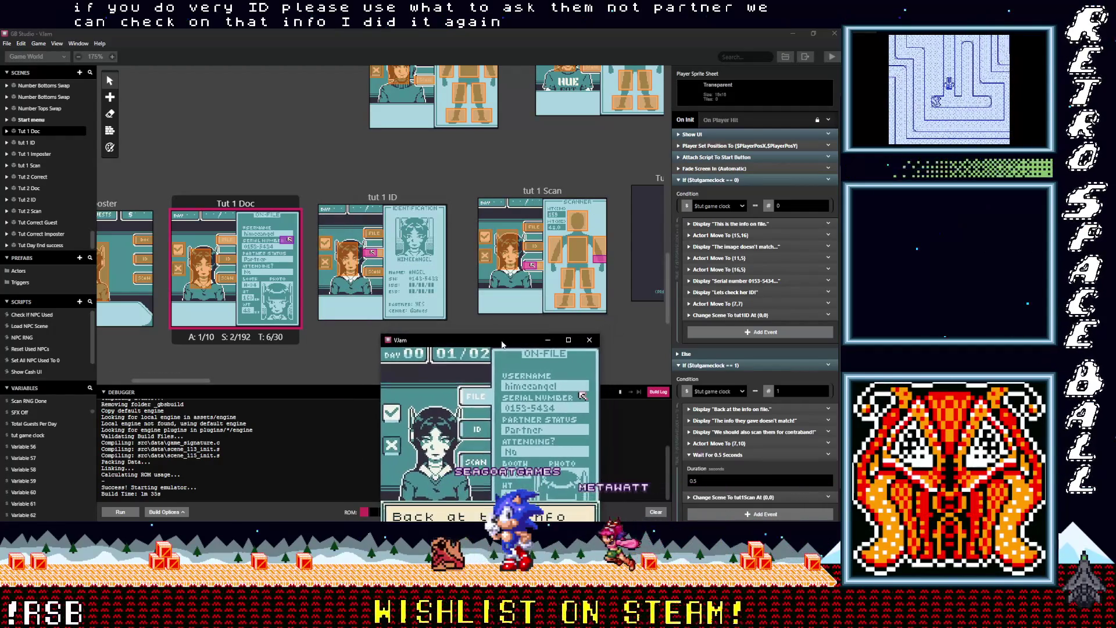
{"action": "left_click", "coordinate": [375, 217]}
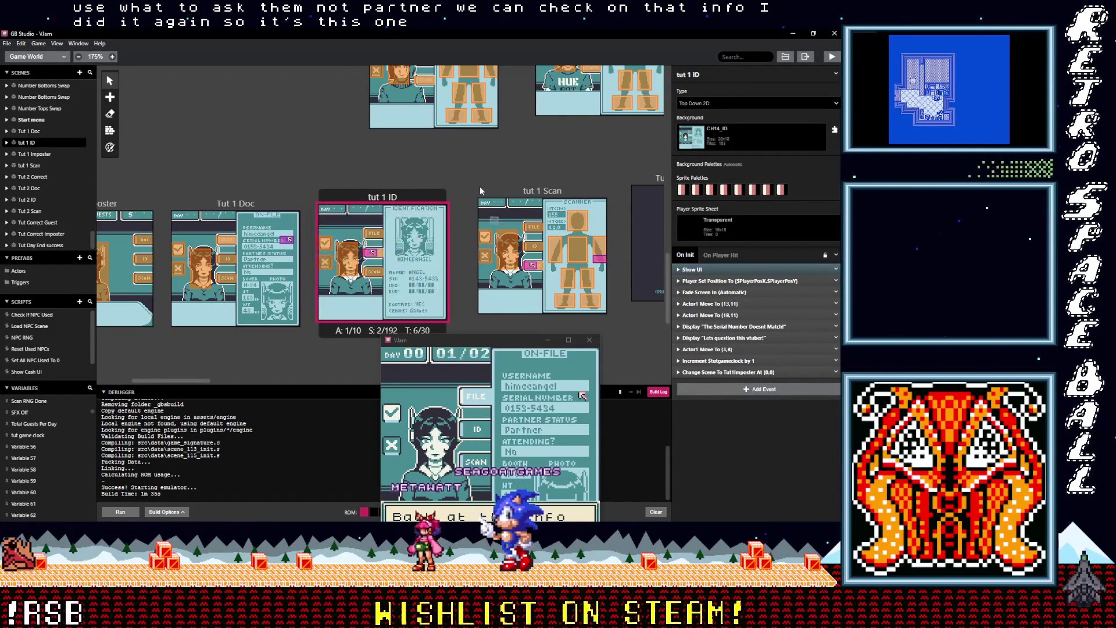
{"action": "key", "text": "Up"}
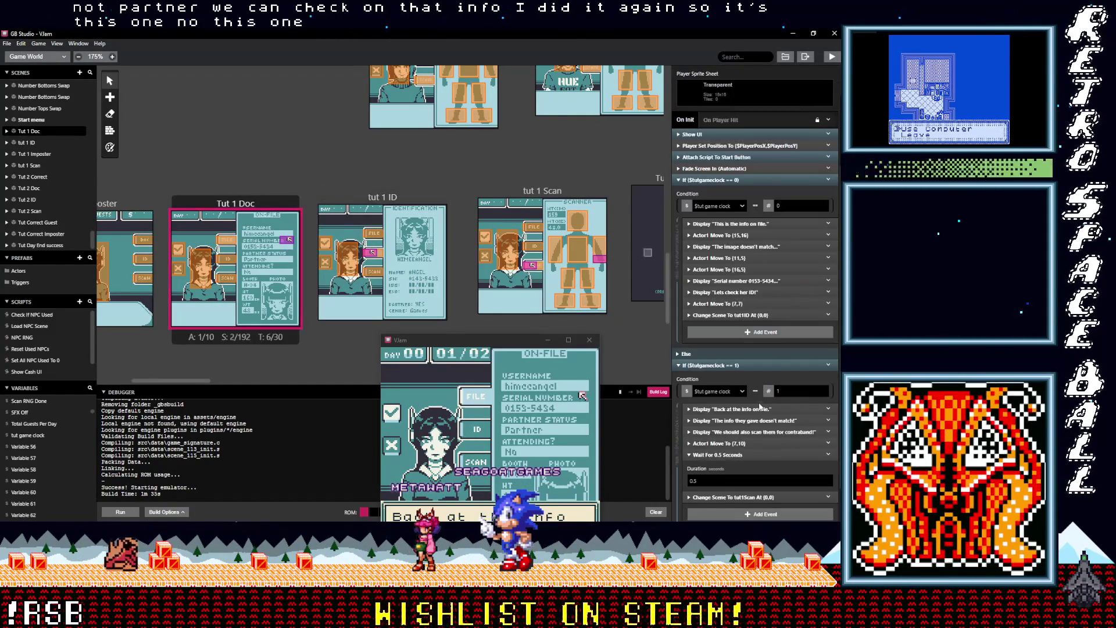
{"action": "scroll", "coordinate": [756, 349], "scroll_direction": "down", "scroll_amount": 1}
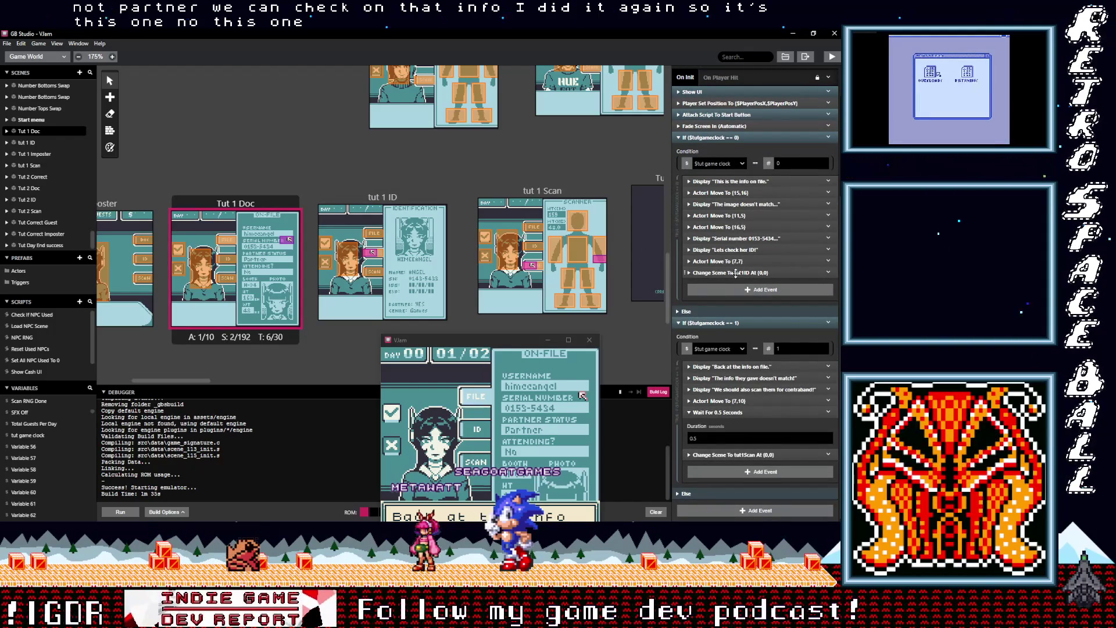
{"action": "scroll", "coordinate": [735, 273], "scroll_direction": "up", "scroll_amount": 1}
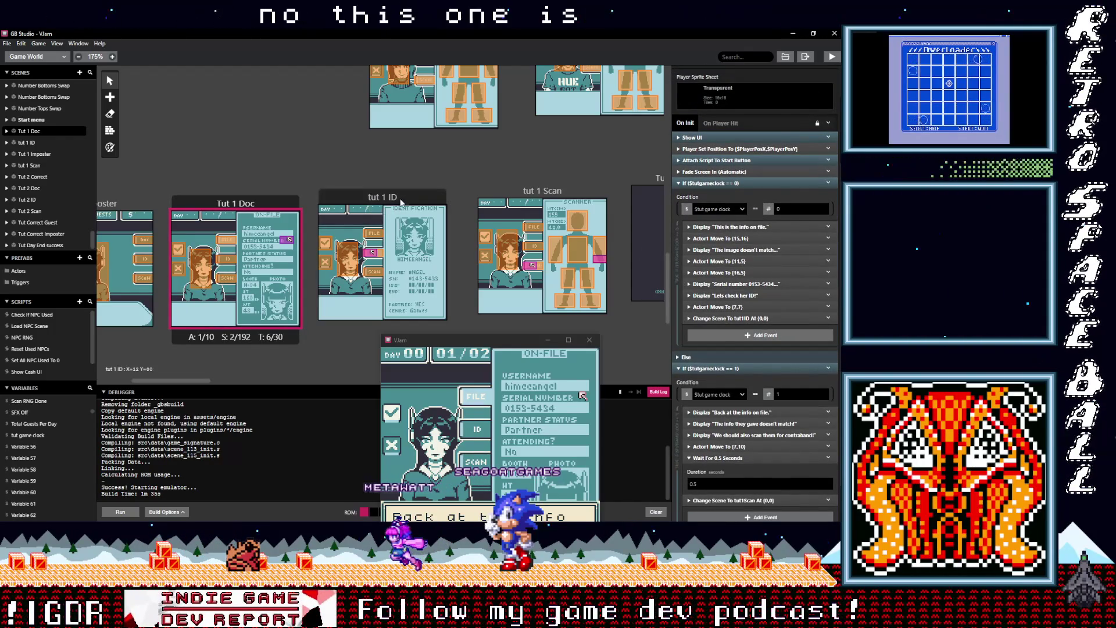
{"action": "left_click", "coordinate": [384, 210]}
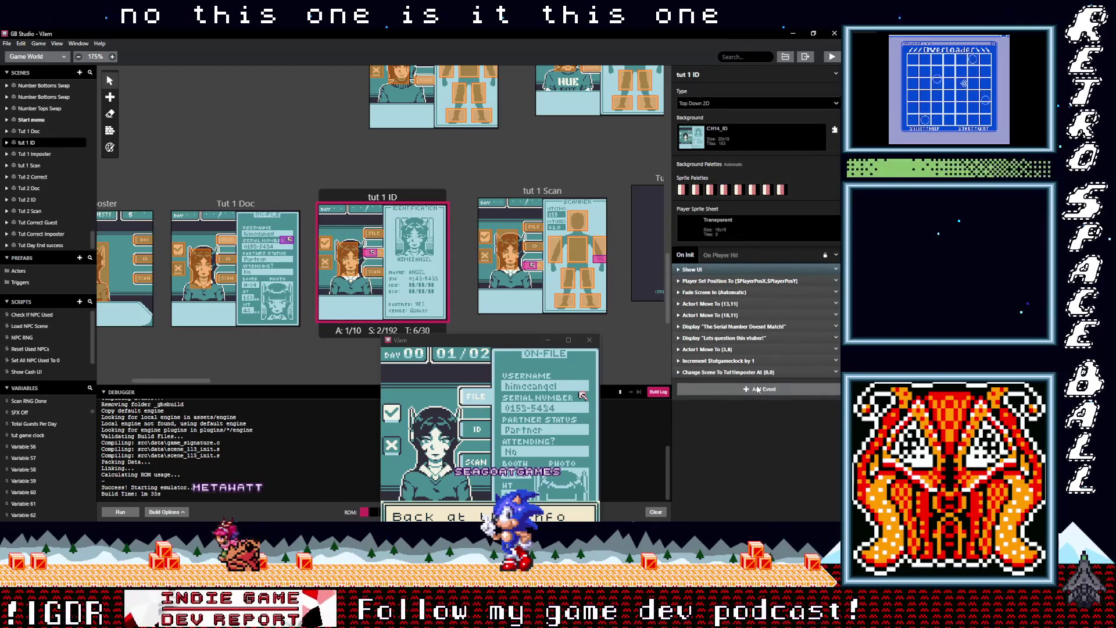
In Tut 1 Imposter, delete the Actor1 Set Position To (17,4) event and move Change Scene To Tut1Doc into the If block
{"action": "left_click", "coordinate": [135, 203]}
{"action": "scroll", "coordinate": [756, 349], "scroll_direction": "down", "scroll_amount": 10}
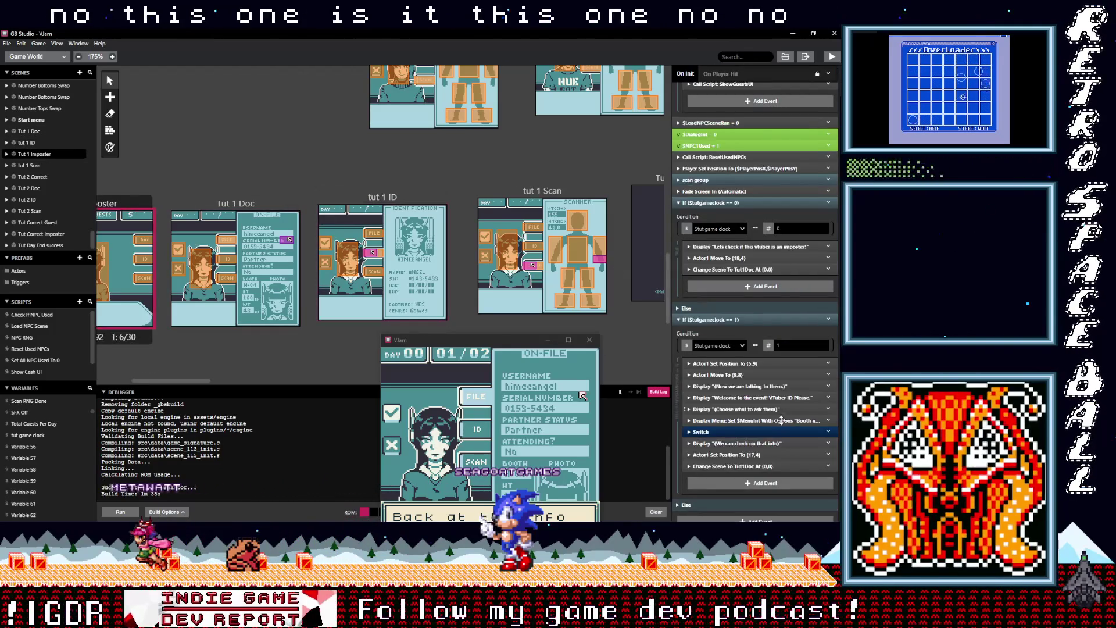
{"action": "scroll", "coordinate": [779, 433], "scroll_direction": "down", "scroll_amount": 1}
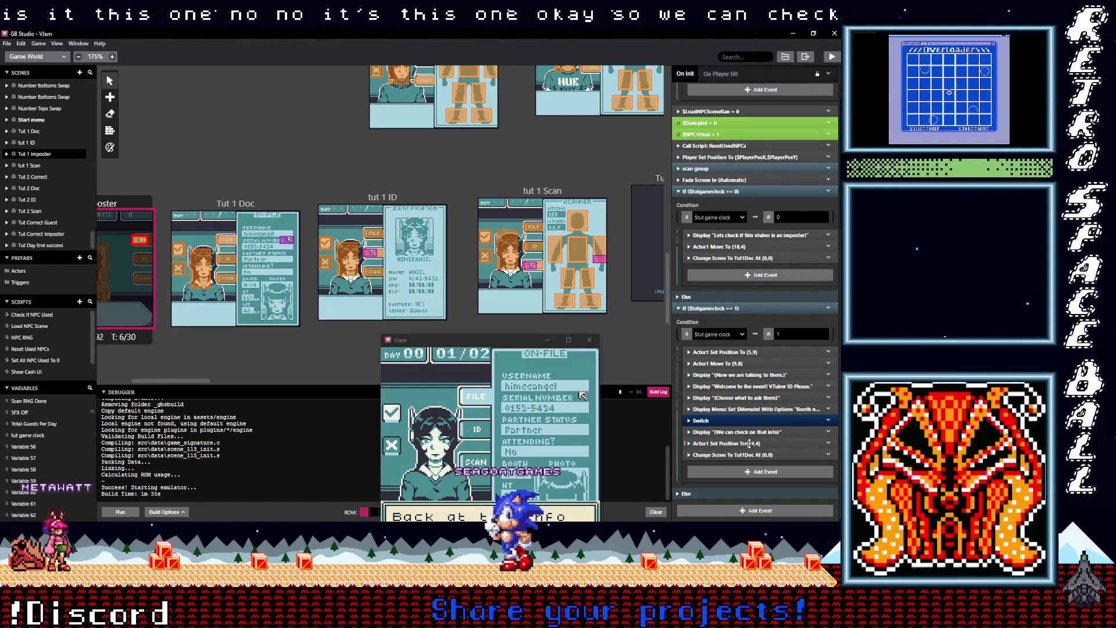
{"action": "left_click", "coordinate": [747, 444]}
{"action": "left_click", "coordinate": [749, 443]}
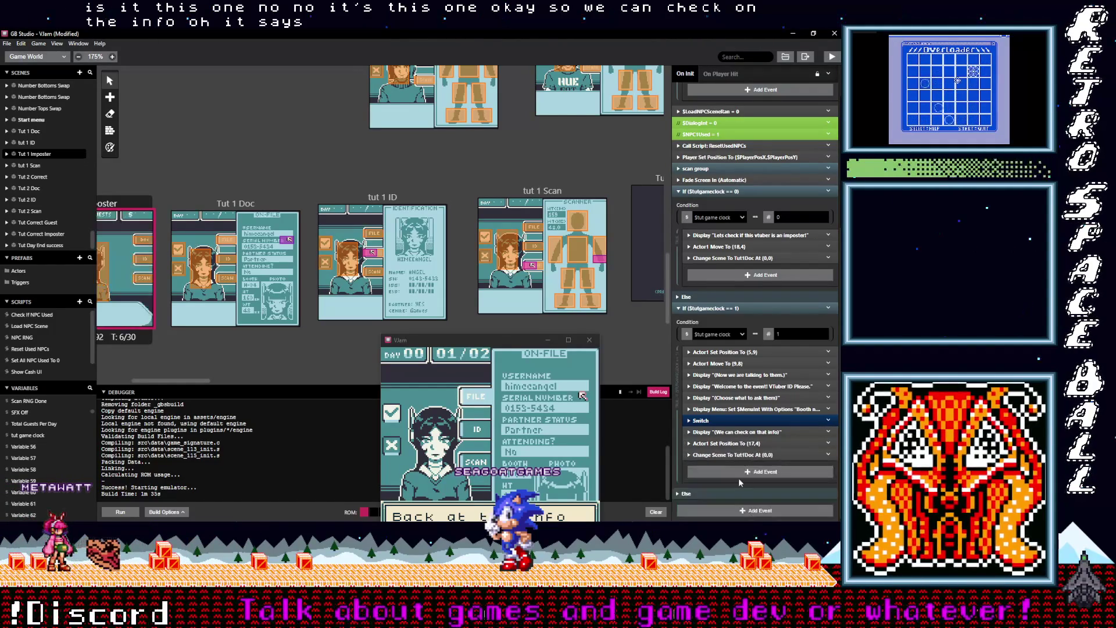
{"action": "left_click", "coordinate": [828, 444]}
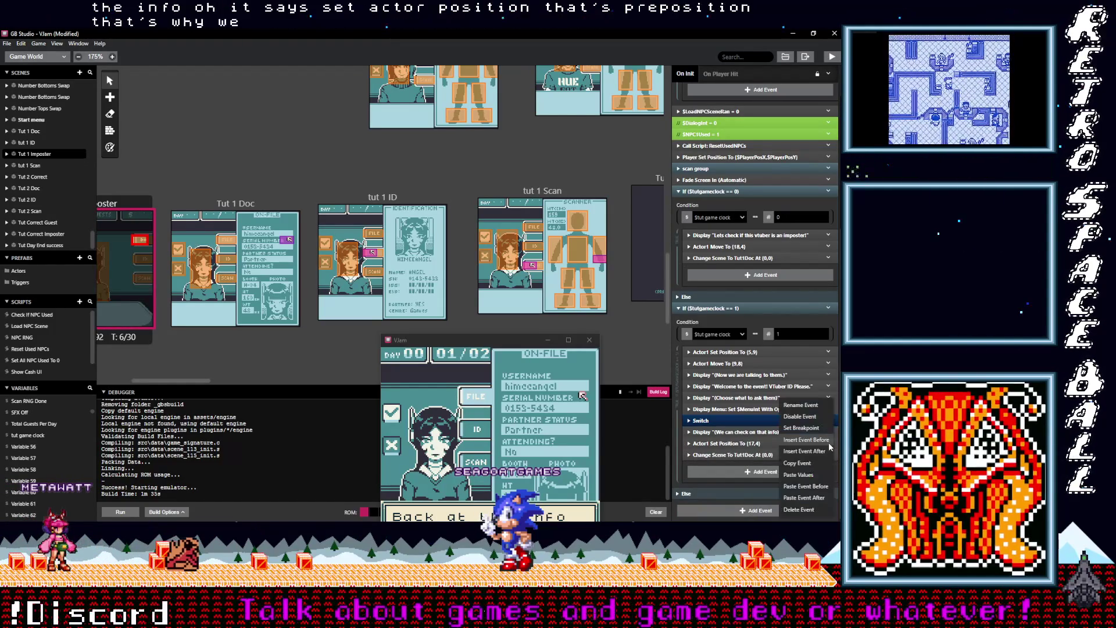
{"action": "left_click", "coordinate": [802, 498]}
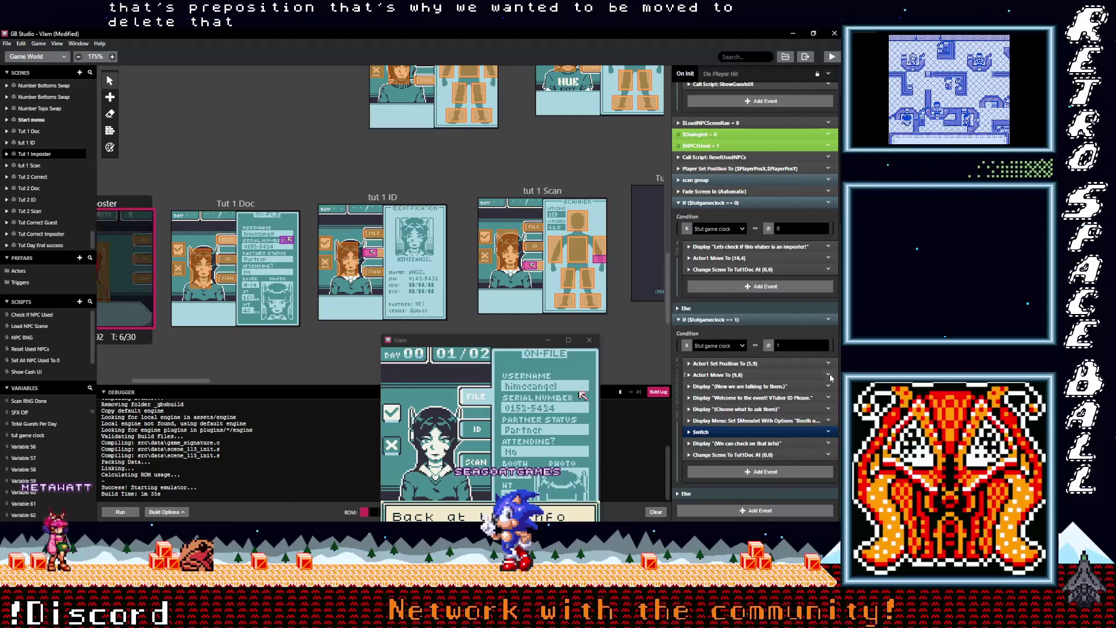
{"action": "left_click_drag", "start_coordinate": [739, 455], "coordinate": [738, 484]}
Set the Actor Move To target X to 17 and lower its Y value
{"action": "scroll", "coordinate": [737, 483], "scroll_direction": "down", "scroll_amount": 2}
{"action": "left_click", "coordinate": [751, 419]}
{"action": "left_click", "coordinate": [752, 418]}
{"action": "left_click", "coordinate": [752, 419]}
{"action": "left_click", "coordinate": [752, 419]}
{"action": "left_click", "coordinate": [752, 418]}
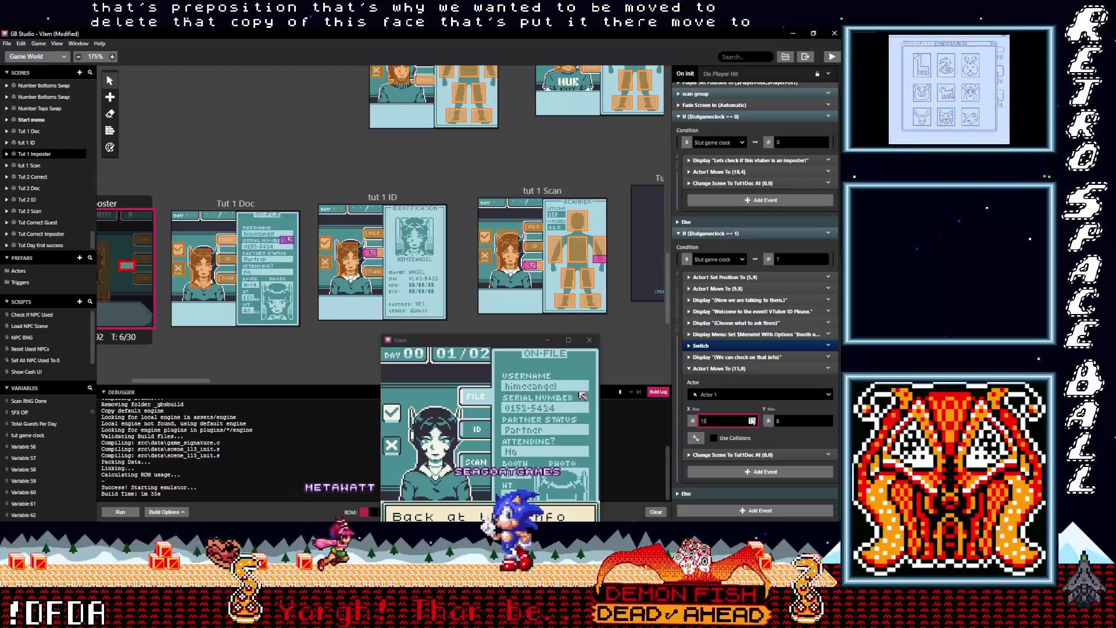
{"action": "left_click", "coordinate": [751, 418]}
{"action": "left_click", "coordinate": [752, 418]}
{"action": "left_click", "coordinate": [752, 419]}
{"action": "left_click", "coordinate": [828, 423]}
{"action": "left_click", "coordinate": [828, 424]}
{"action": "type", "text": "4"}
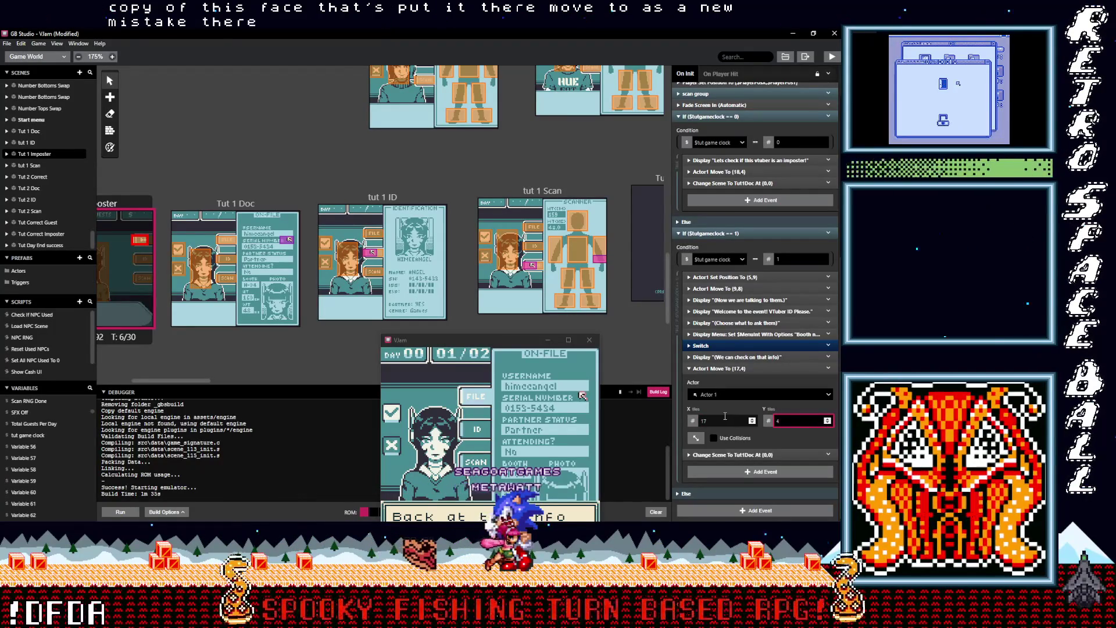
{"action": "left_click_drag", "start_coordinate": [465, 339], "coordinate": [428, 232]}
Advance the tutorial and scanner dialogue, then scan the guest's right arm
{"action": "key", "text": "z"}
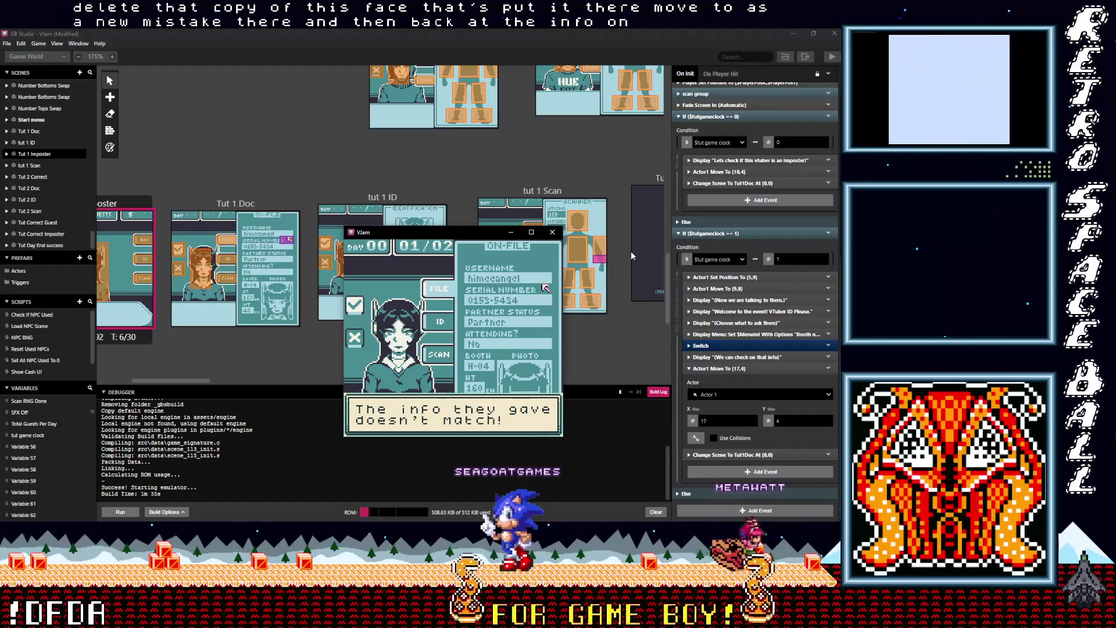
{"action": "key", "text": "z"}
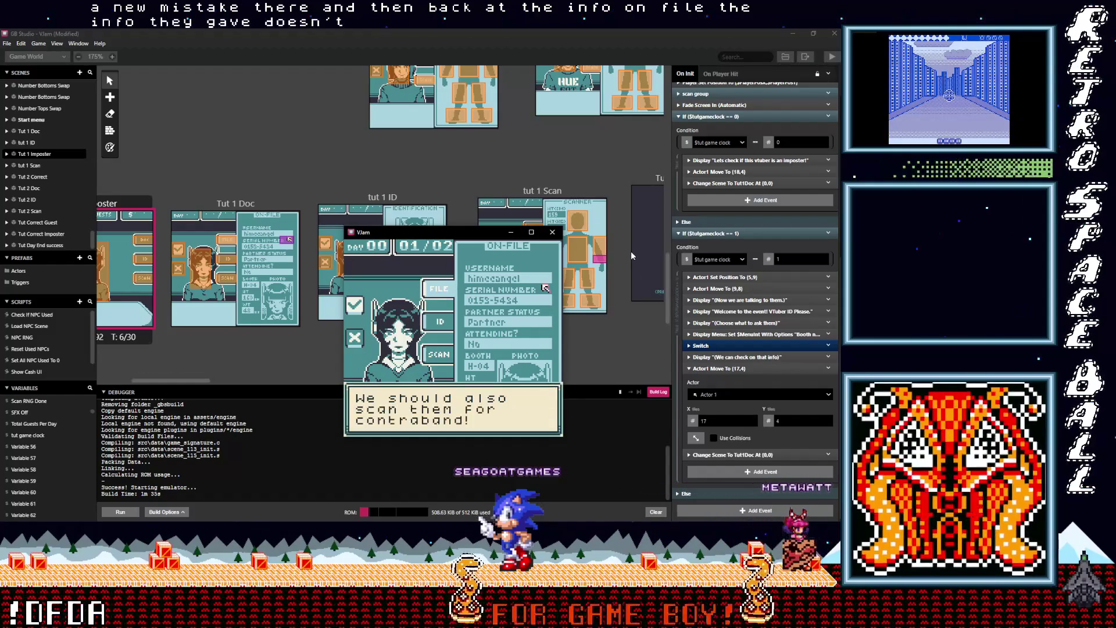
{"action": "key", "text": "z"}
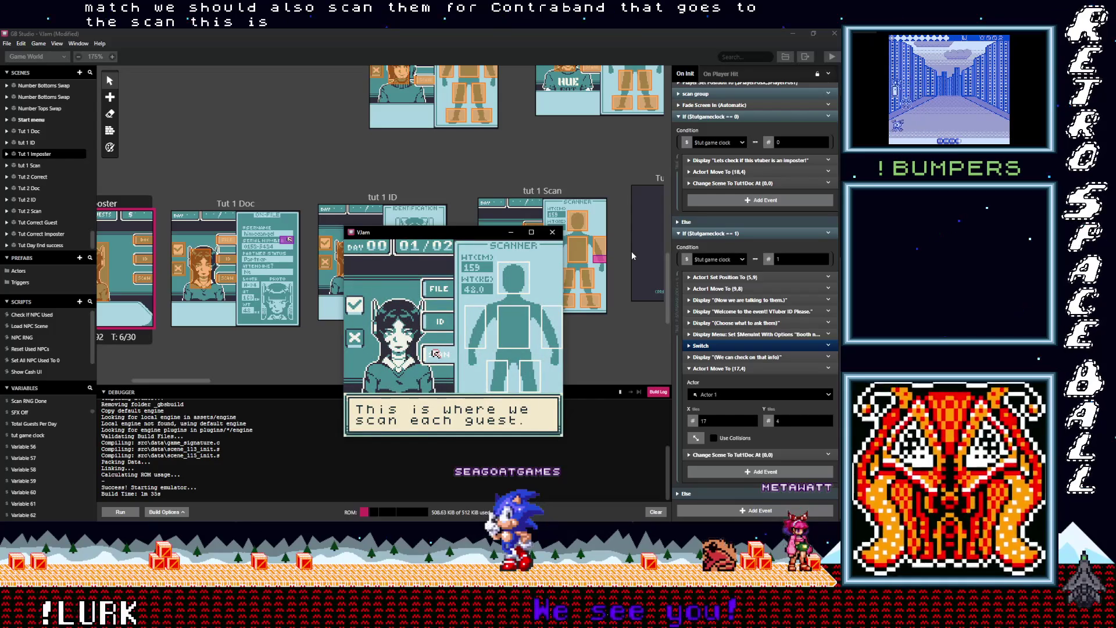
{"action": "key", "text": "z"}
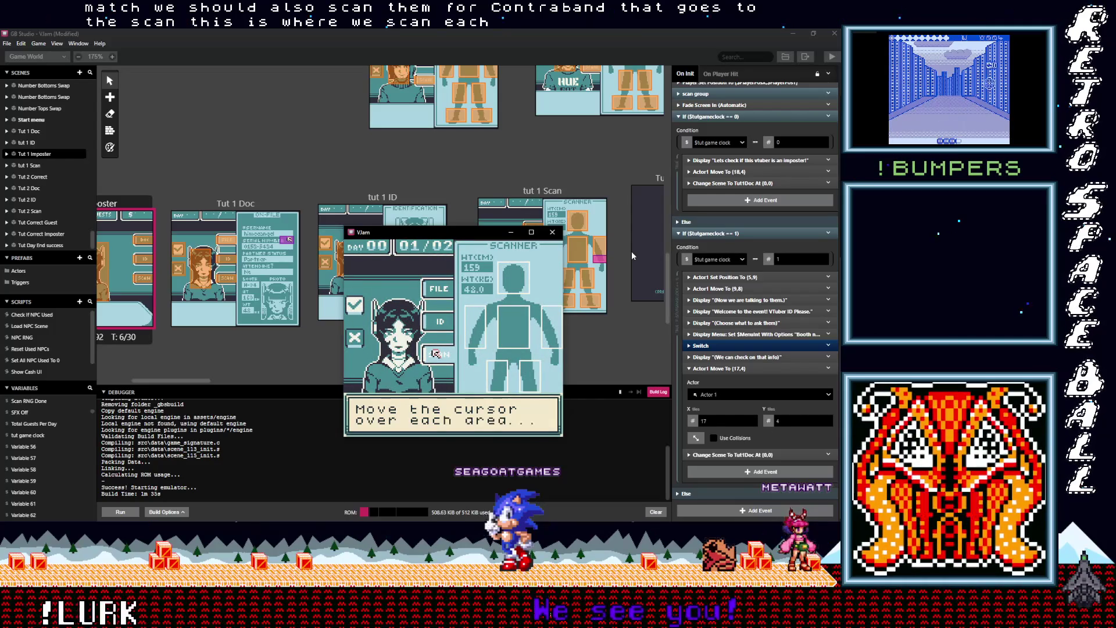
{"action": "key", "text": "z"}
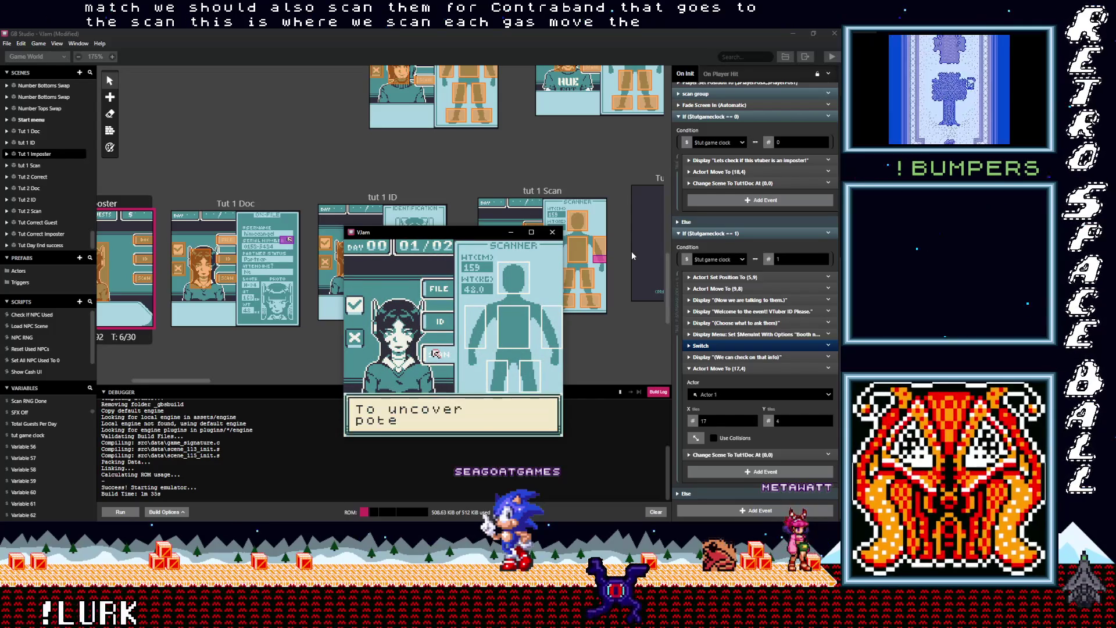
{"action": "key", "text": "z"}
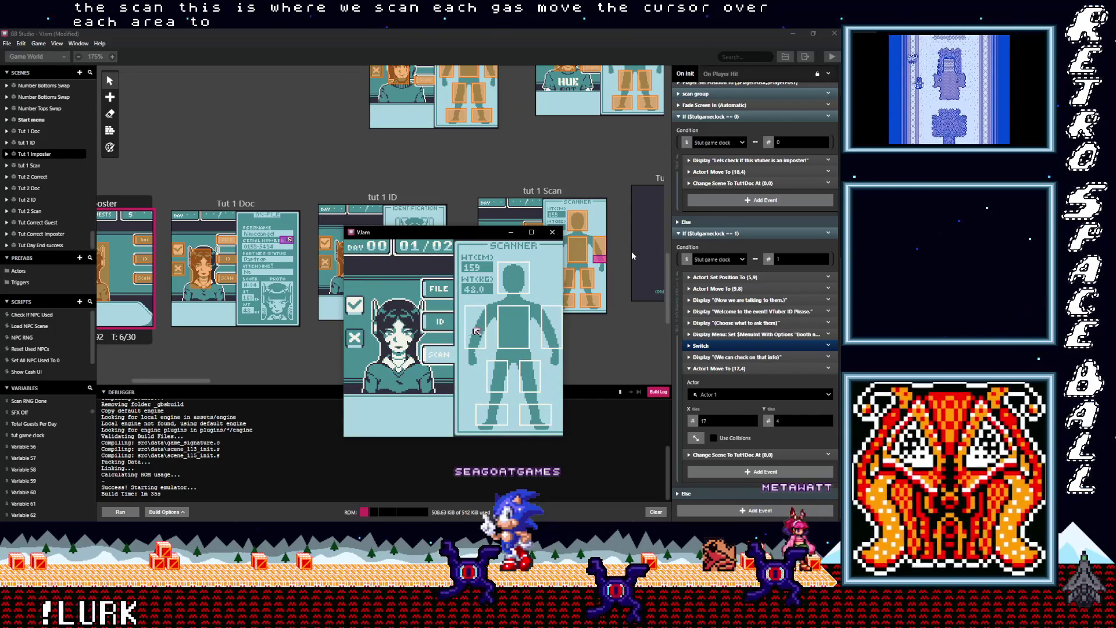
{"action": "key", "text": "Right"}
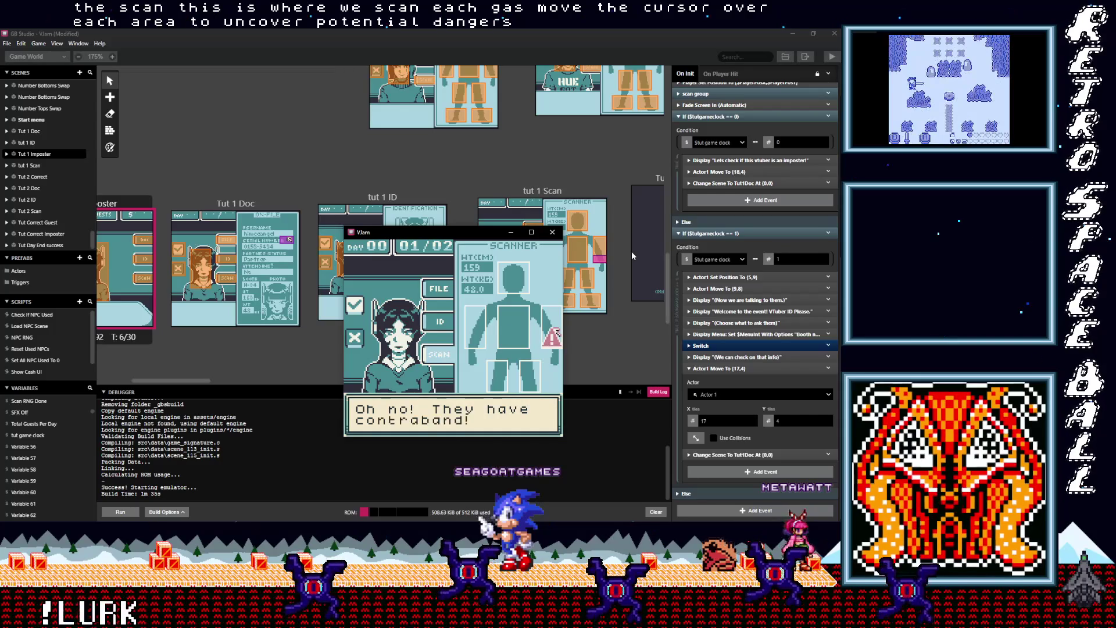
Dismiss the contraband and discrepancy messages and choose X to deny the impostor entry
{"action": "key", "text": "z"}
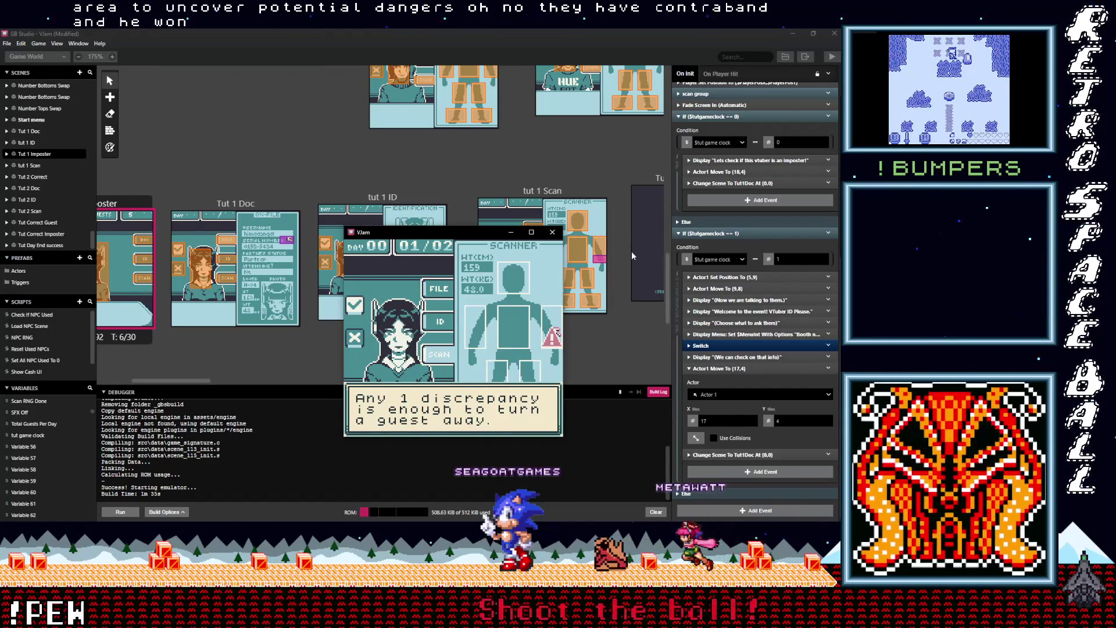
{"action": "key", "text": "z"}
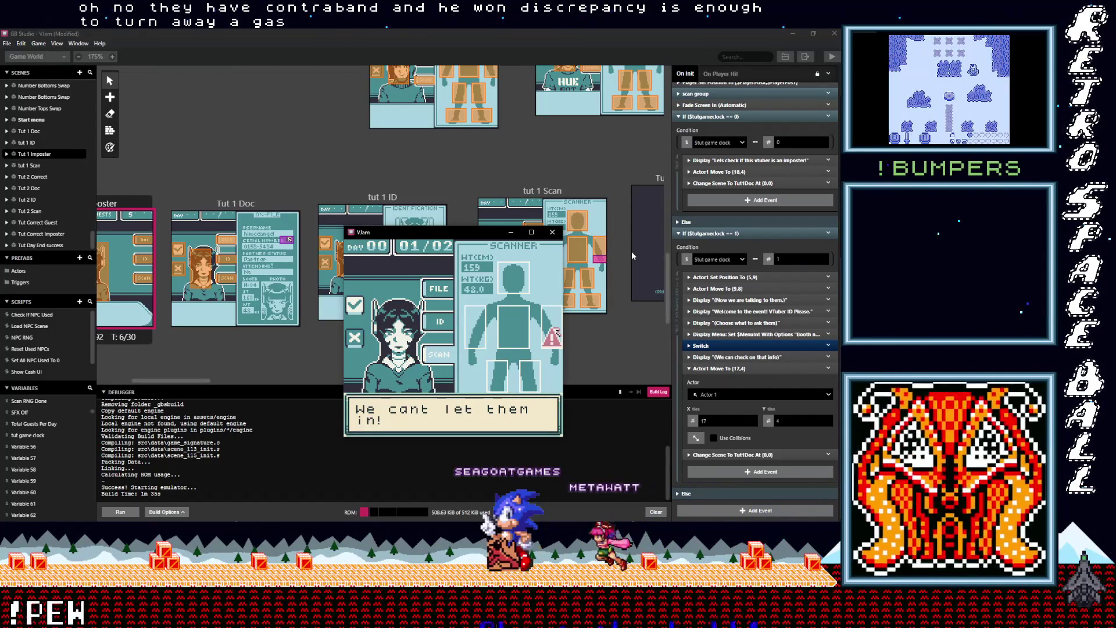
{"action": "key", "text": "z"}
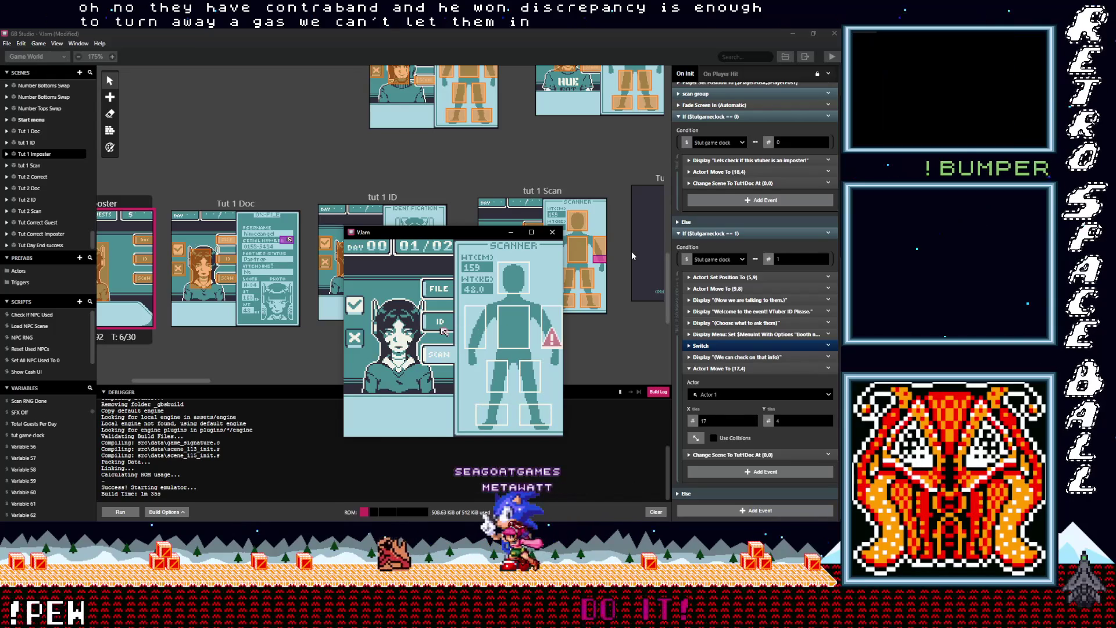
{"action": "key", "text": "Left"}
{"action": "key", "text": "z"}
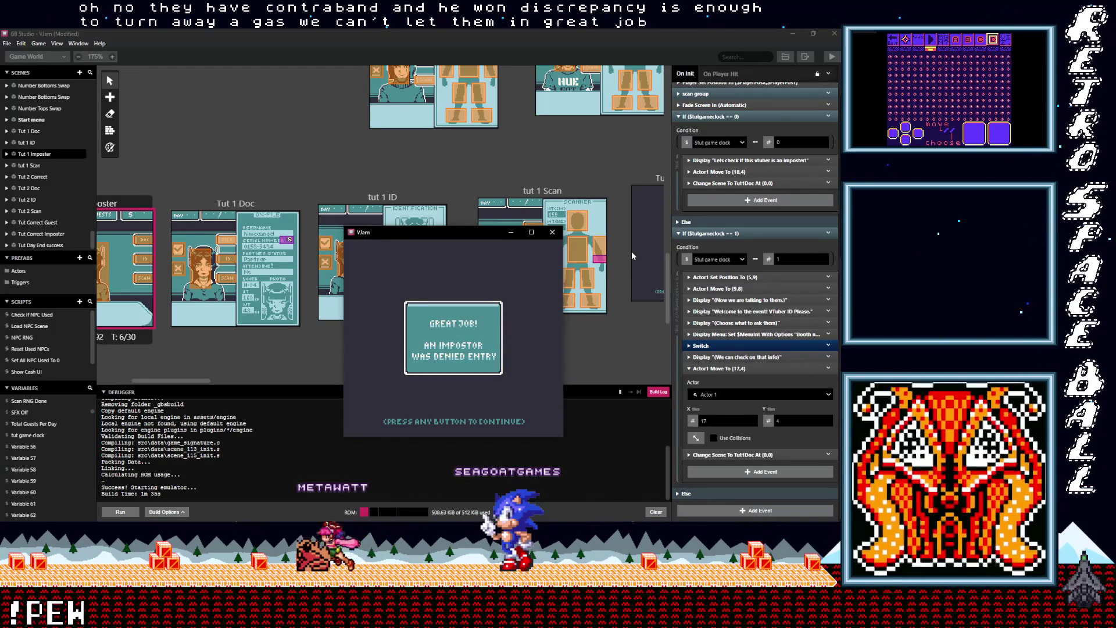
Advance through the denial result, payout and day summary to 'This completes the tutorial!', then return to the editor
{"action": "key", "text": "z"}
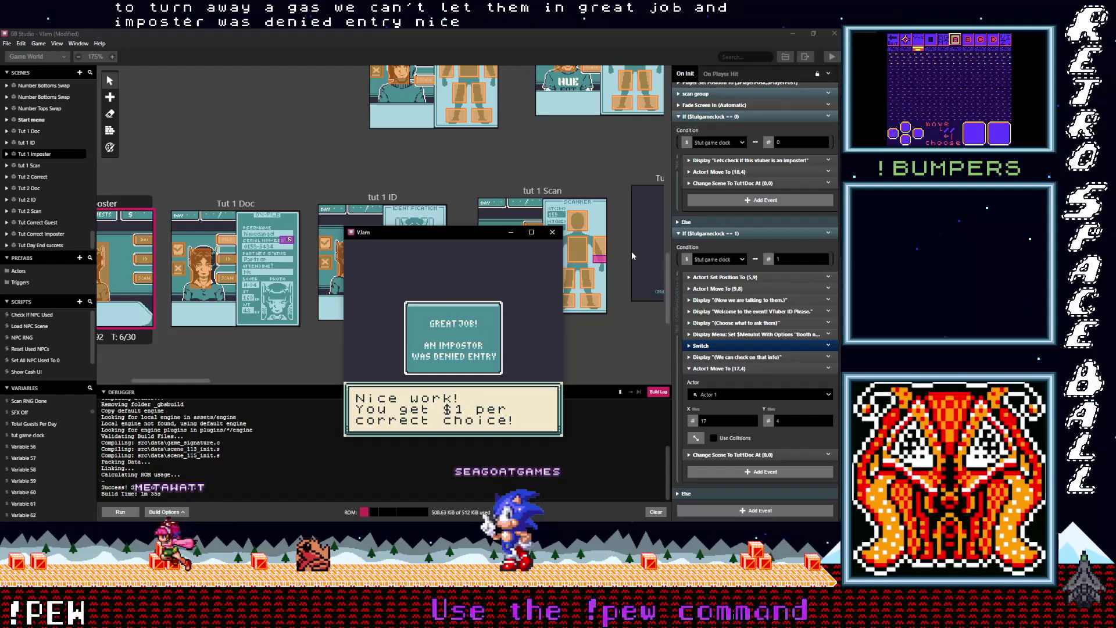
{"action": "key", "text": "z"}
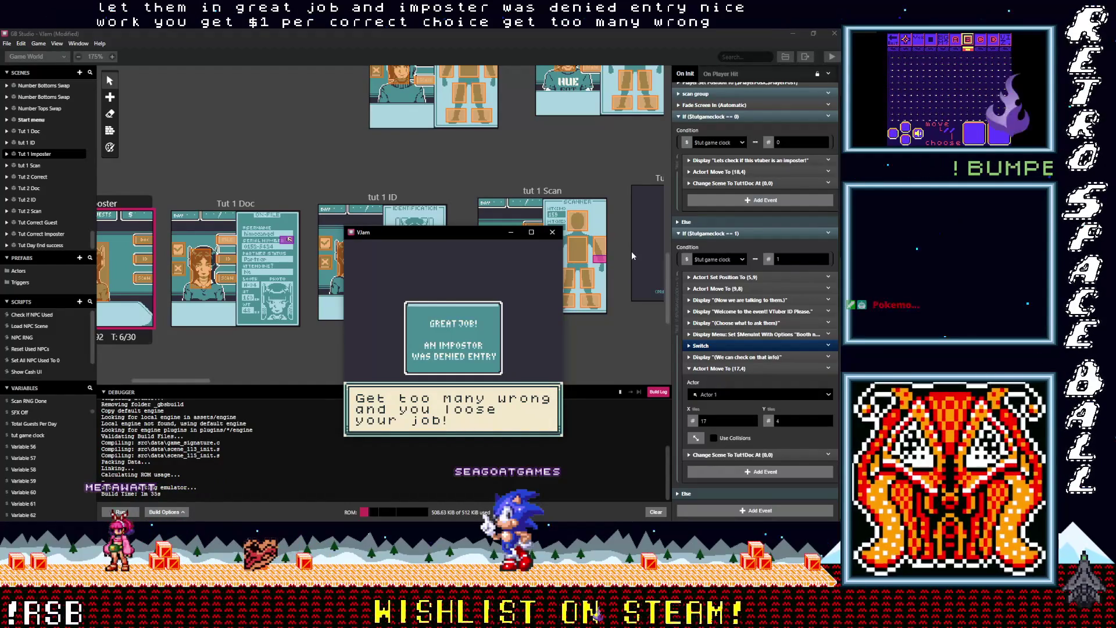
{"action": "key", "text": "z"}
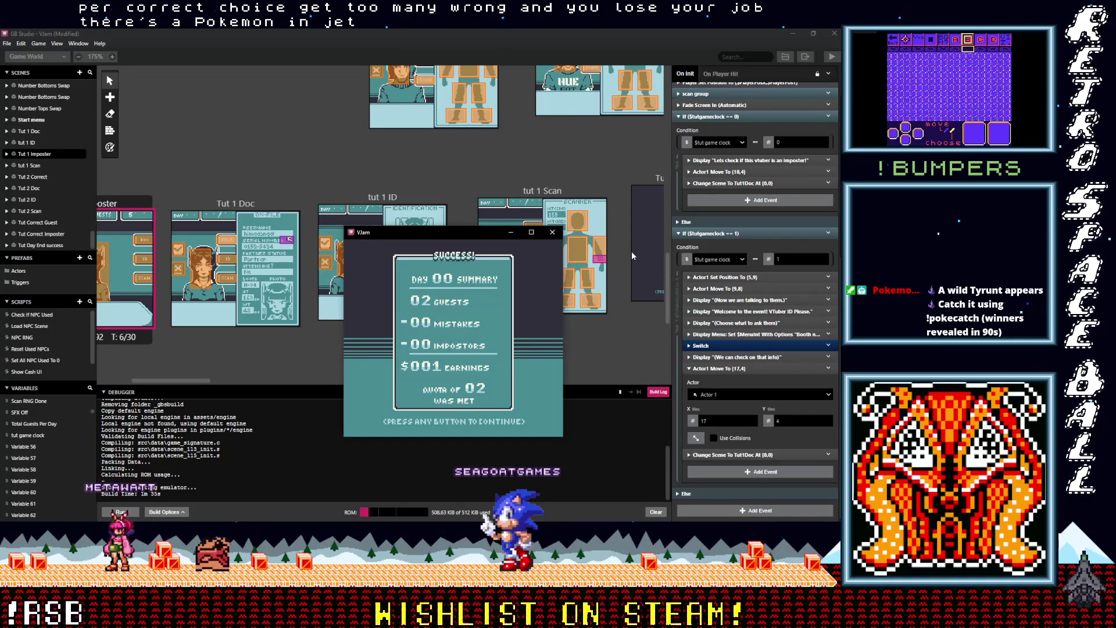
{"action": "left_click", "coordinate": [465, 236]}
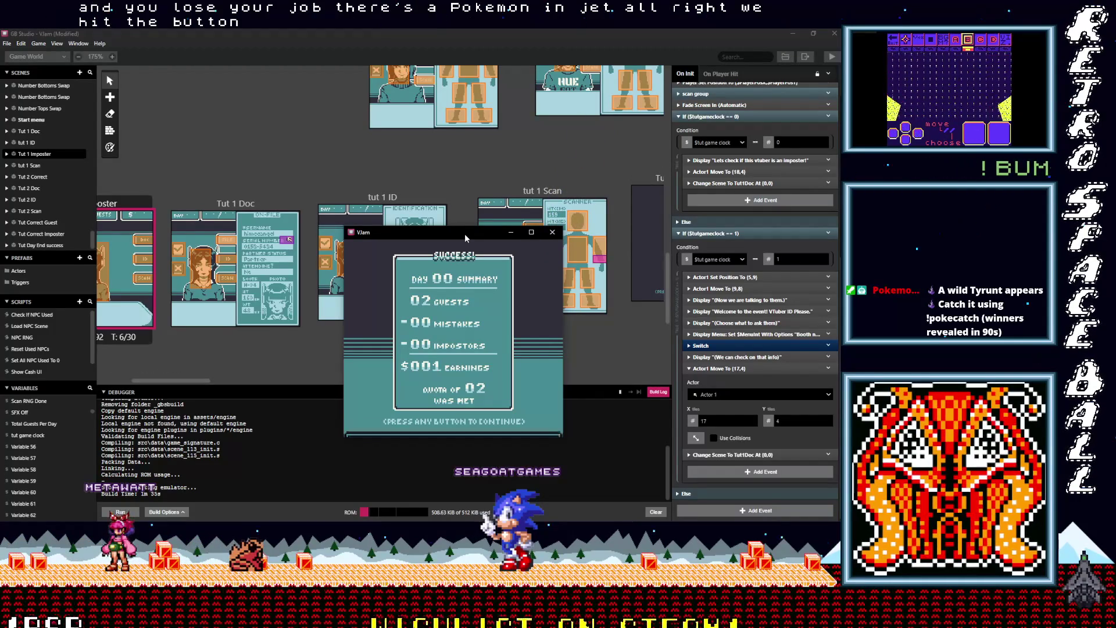
{"action": "key", "text": "z"}
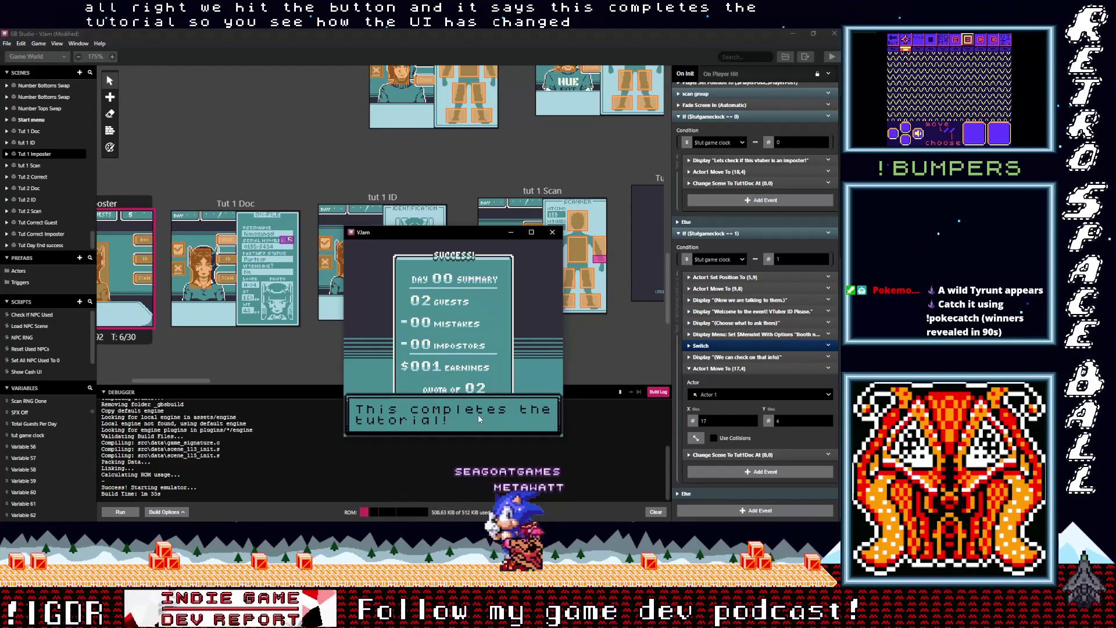
{"action": "left_click", "coordinate": [301, 353]}
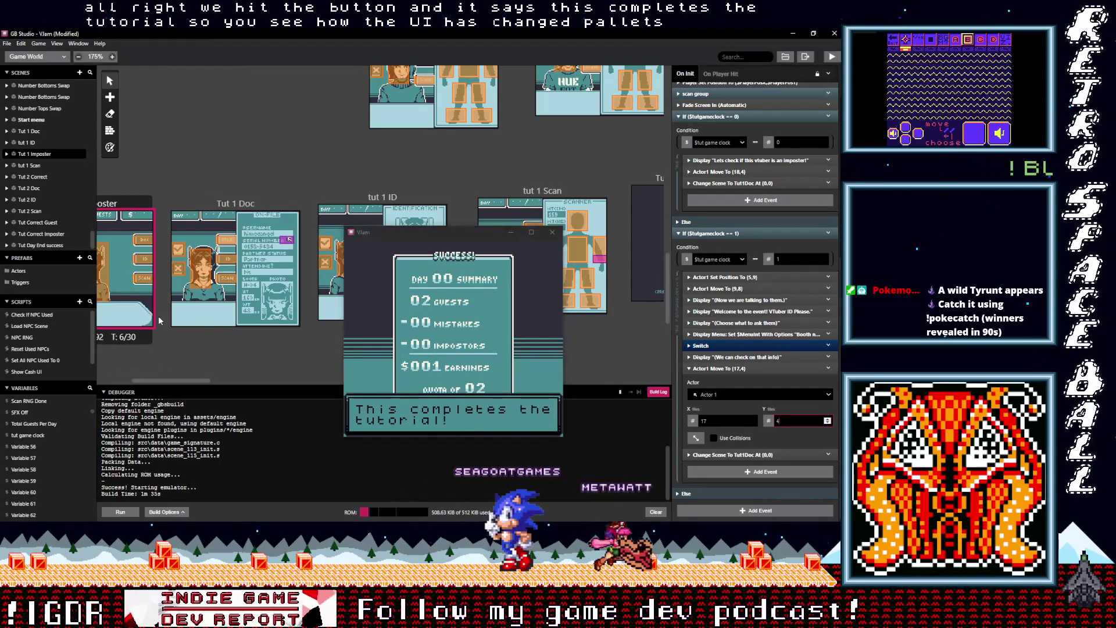
Select the Tut Day End success scene on the canvas
{"action": "scroll", "coordinate": [302, 343], "scroll_direction": "right", "scroll_amount": 10}
{"action": "scroll", "coordinate": [302, 337], "scroll_direction": "down", "scroll_amount": 2}
{"action": "scroll", "coordinate": [349, 221], "scroll_direction": "right", "scroll_amount": 1}
{"action": "scroll", "coordinate": [349, 221], "scroll_direction": "up", "scroll_amount": 1}
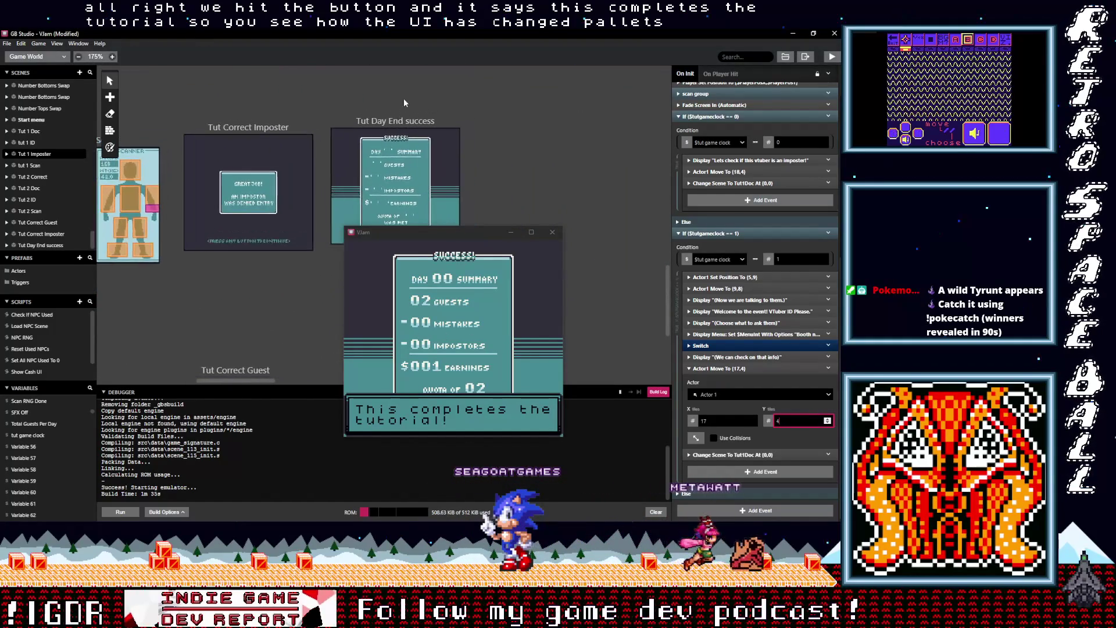
{"action": "left_click", "coordinate": [395, 120]}
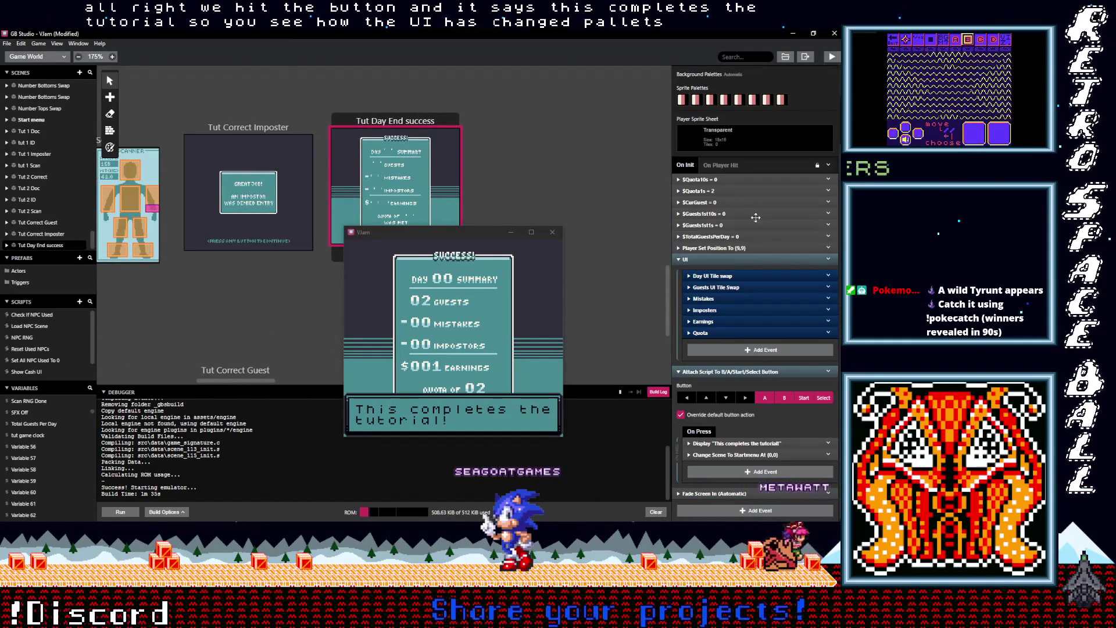
{"action": "scroll", "coordinate": [756, 218], "scroll_direction": "up", "scroll_amount": 3}
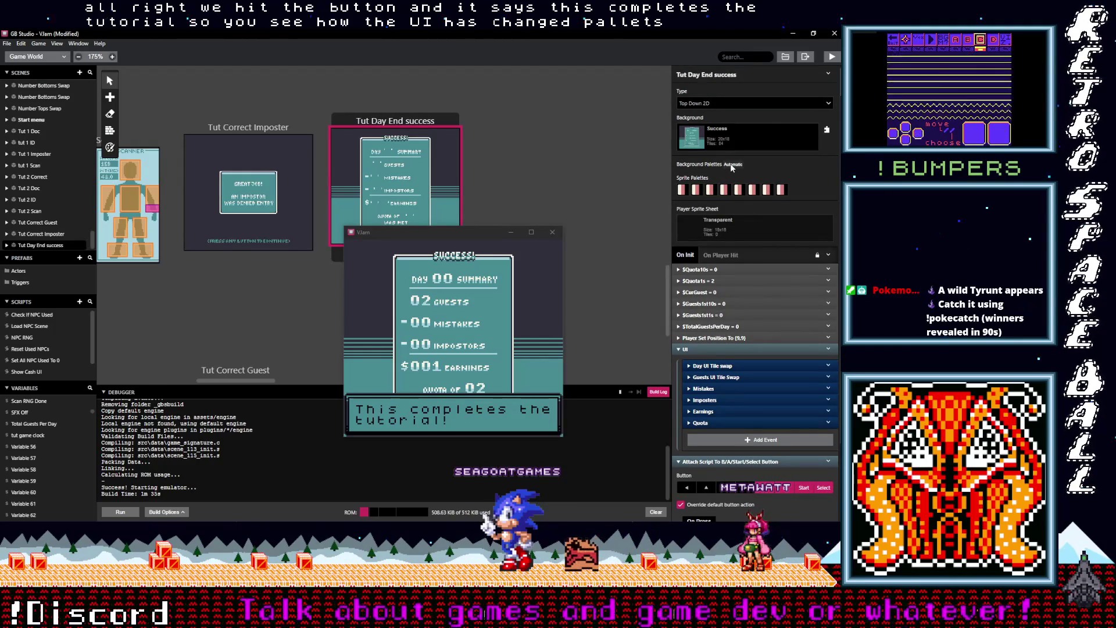
{"action": "scroll", "coordinate": [602, 250], "scroll_direction": "down", "scroll_amount": 2}
{"action": "scroll", "coordinate": [601, 257], "scroll_direction": "up", "scroll_amount": 1}
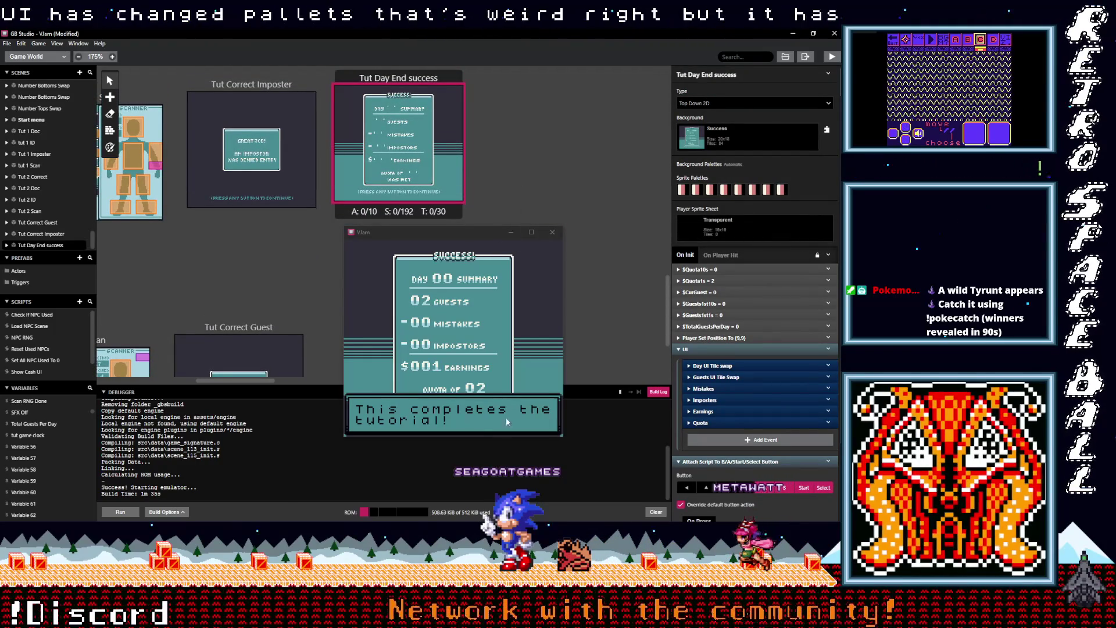
{"action": "left_click", "coordinate": [549, 414]}
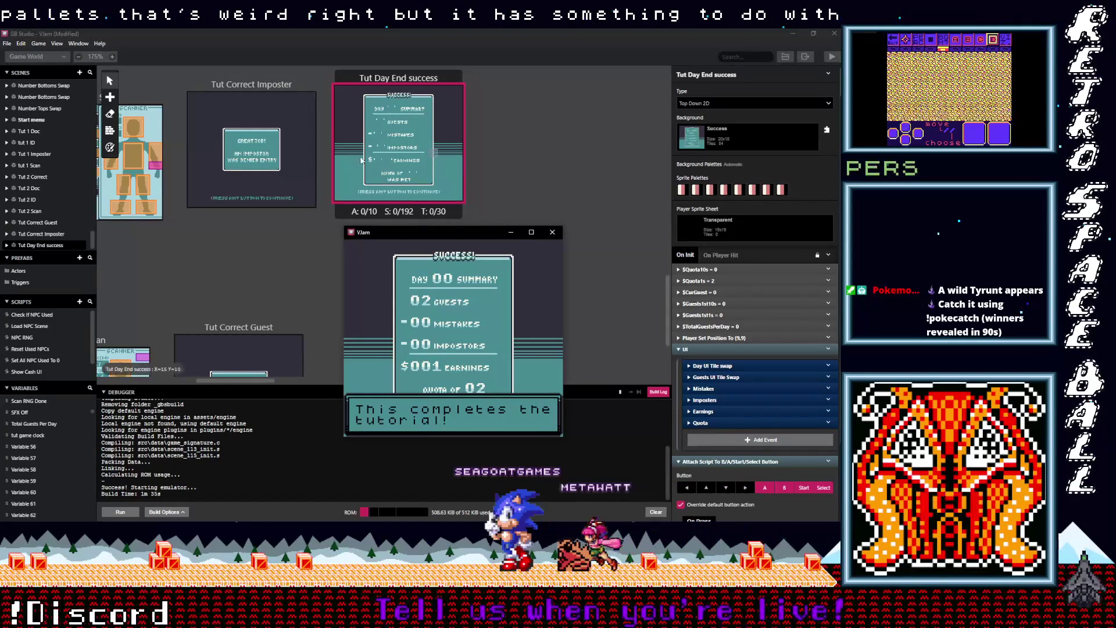
{"action": "left_click", "coordinate": [406, 78]}
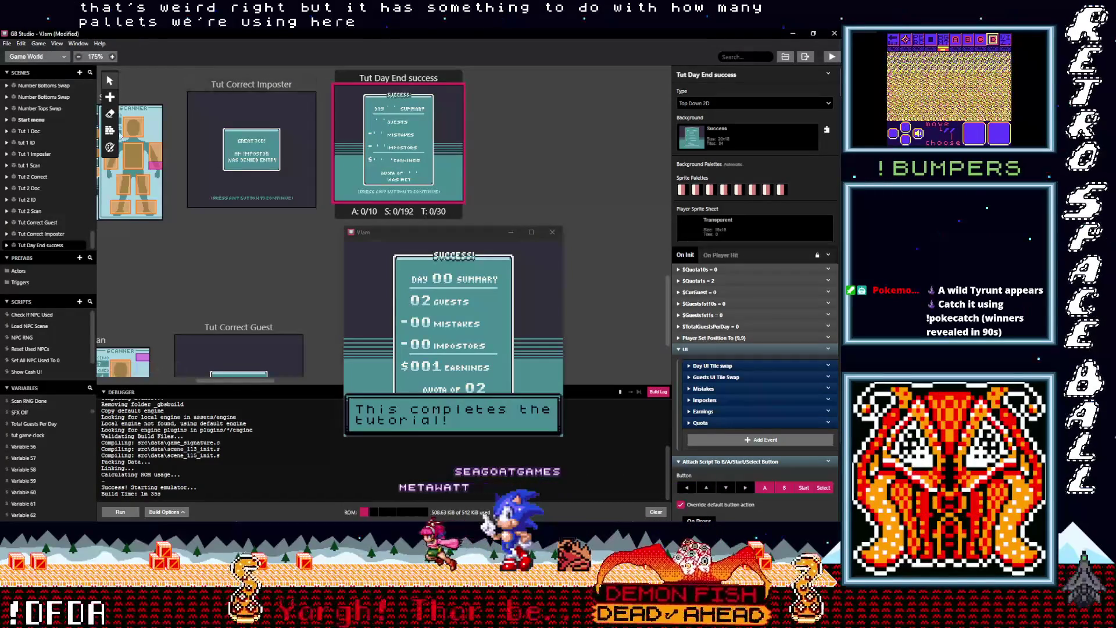
Toggle the palette colour mode on the day-end scene and on Tut Correct Imposter
{"action": "left_click", "coordinate": [110, 147]}
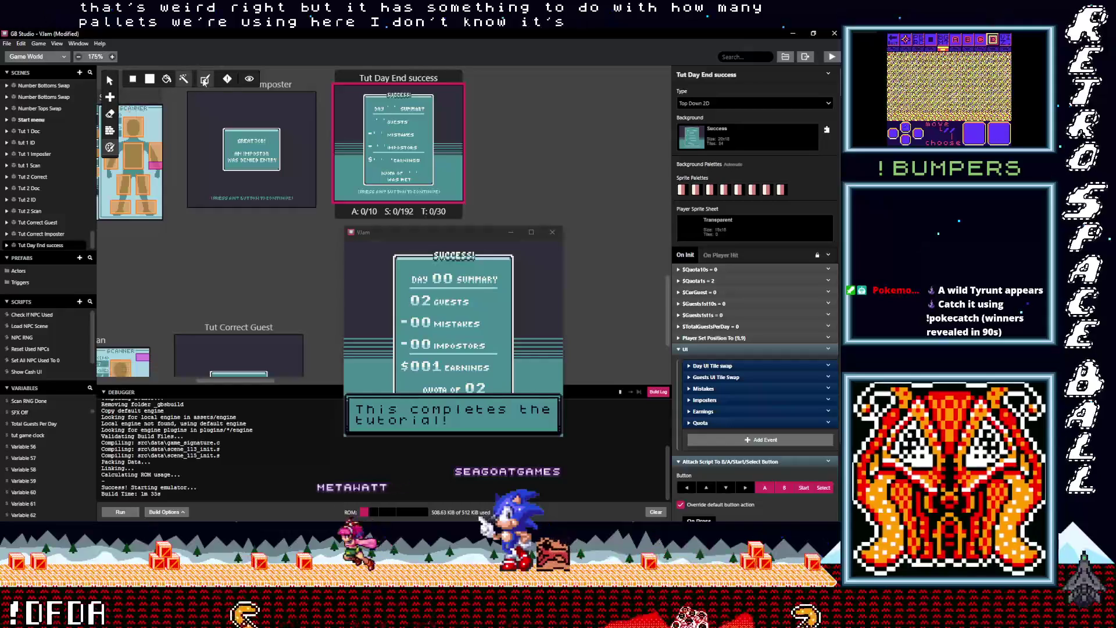
{"action": "left_click", "coordinate": [205, 80]}
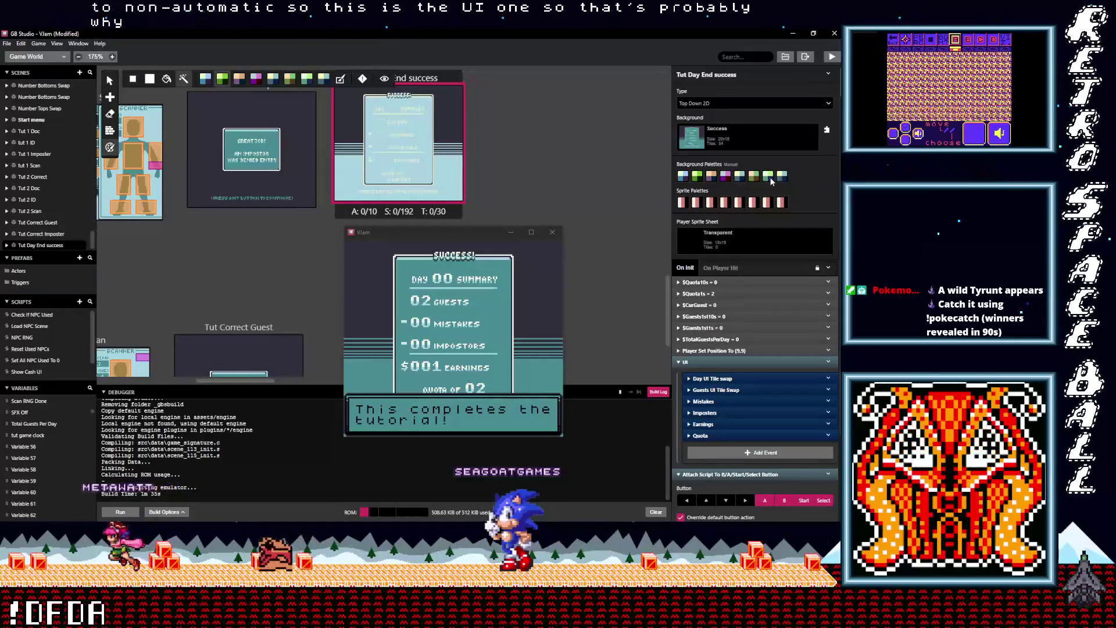
{"action": "scroll", "coordinate": [334, 285], "scroll_direction": "up", "scroll_amount": 1}
{"action": "scroll", "coordinate": [334, 284], "scroll_direction": "up", "scroll_amount": 2}
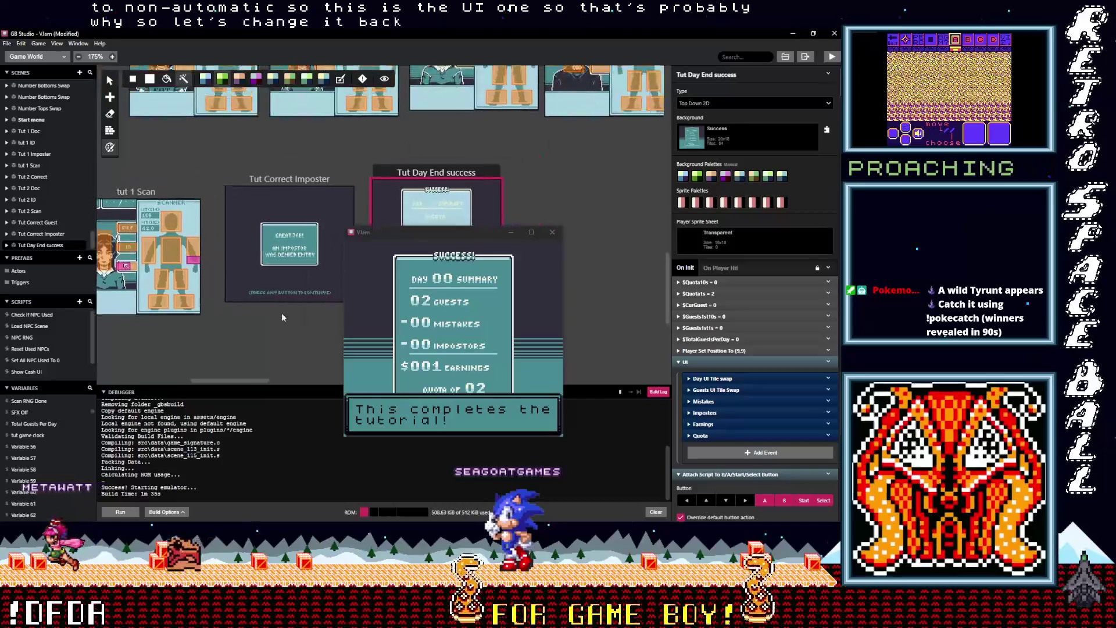
{"action": "scroll", "coordinate": [293, 198], "scroll_direction": "right", "scroll_amount": 1}
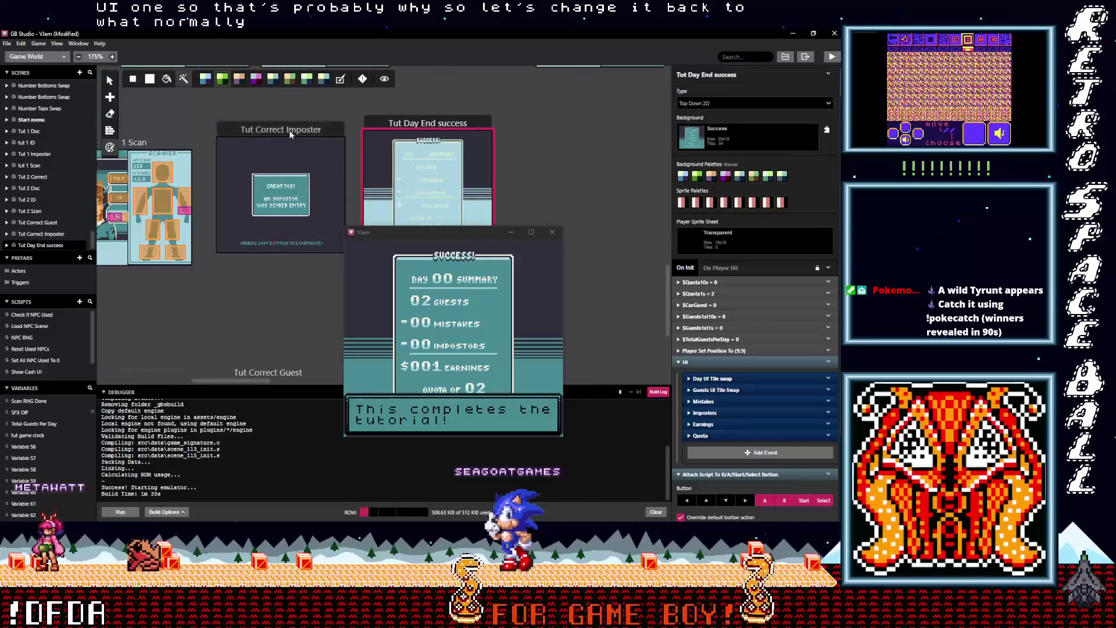
{"action": "left_click", "coordinate": [291, 134]}
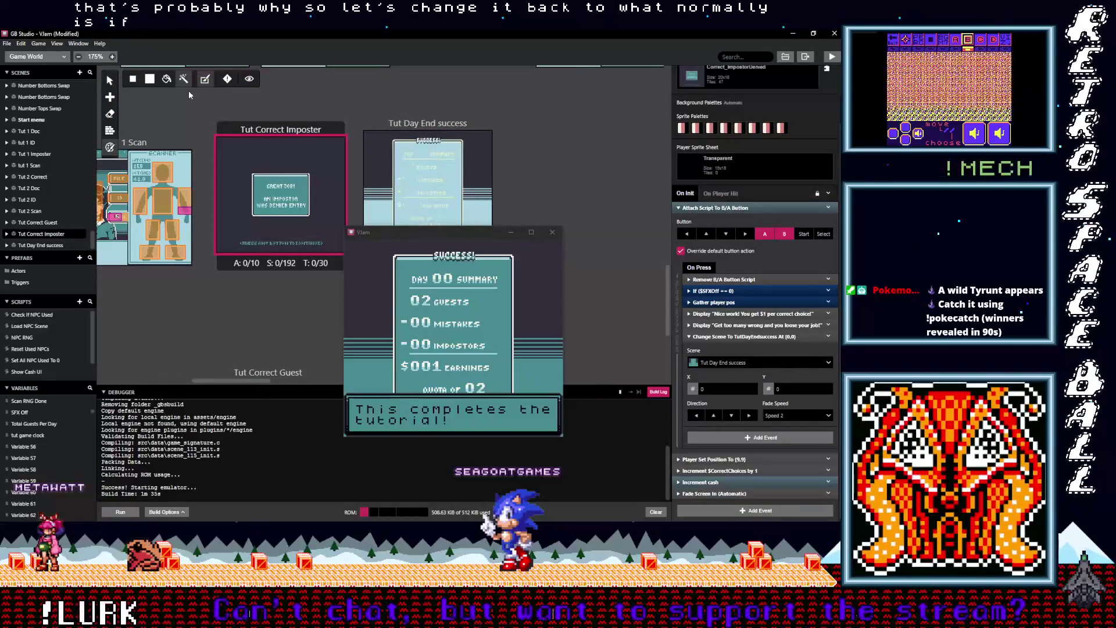
{"action": "left_click", "coordinate": [204, 81]}
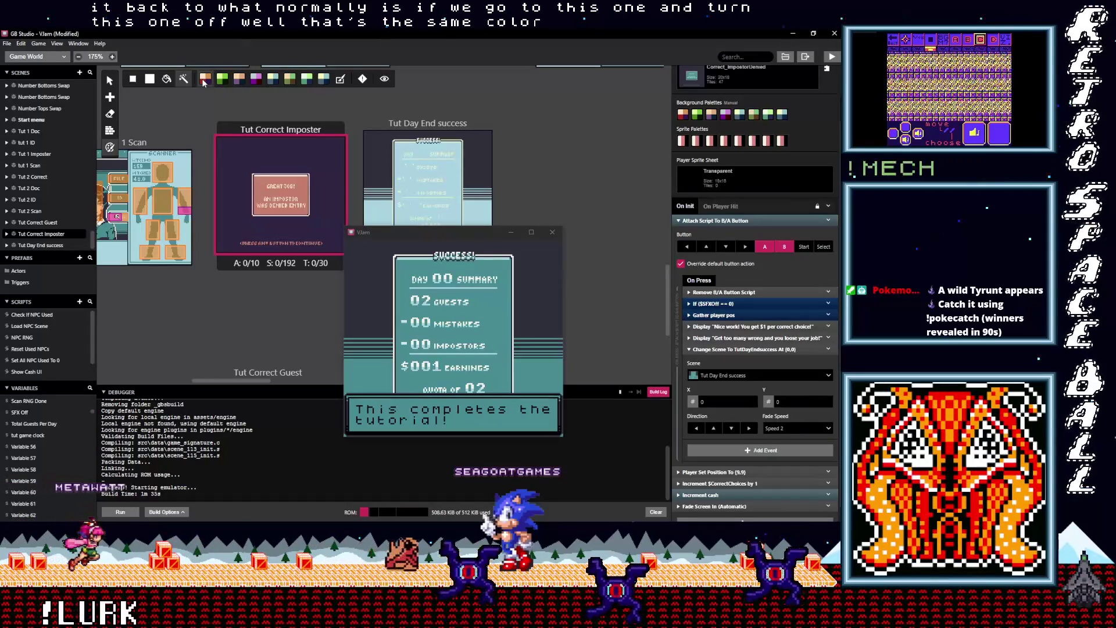
Switch Tut Correct Imposter to automatic palettes, compare with Tut Day End success, then restore manual palettes
{"action": "left_click", "coordinate": [341, 80]}
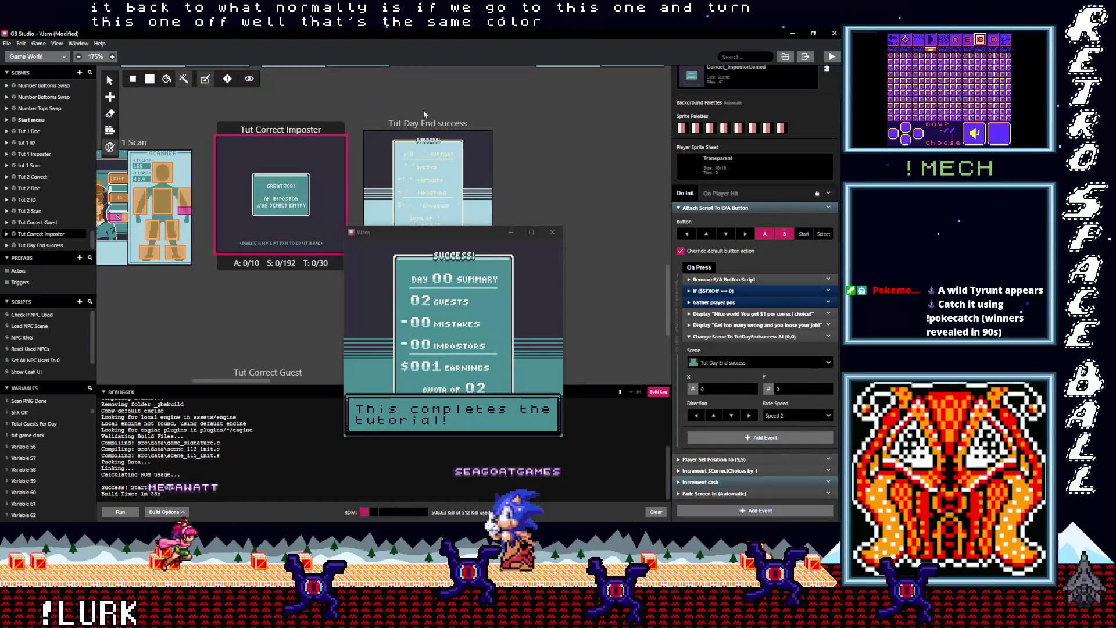
{"action": "left_click", "coordinate": [441, 123]}
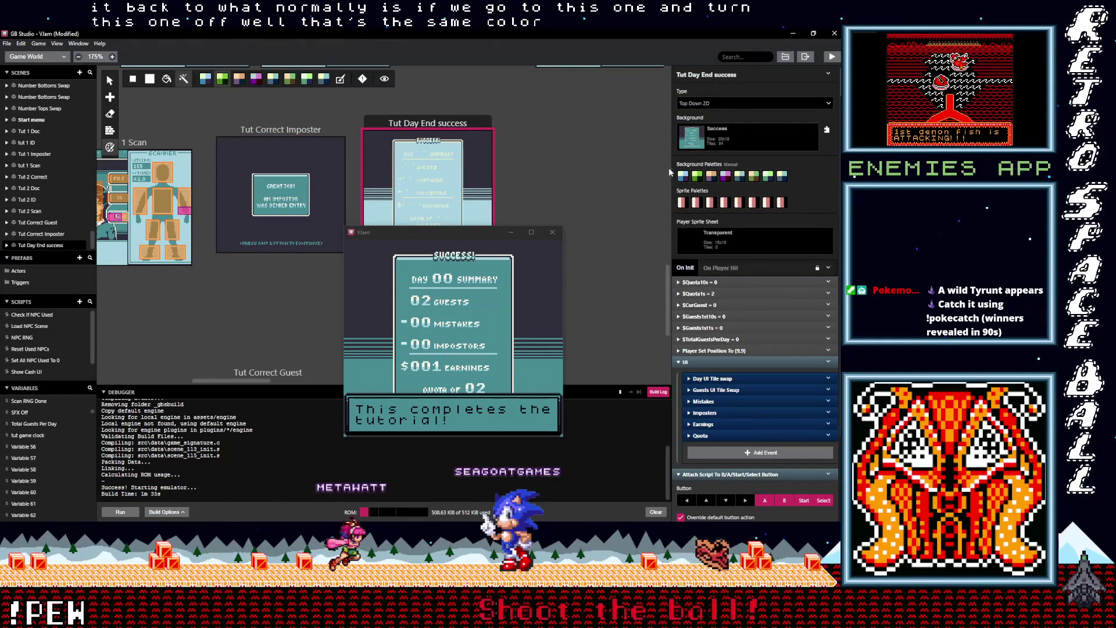
{"action": "left_click", "coordinate": [299, 132]}
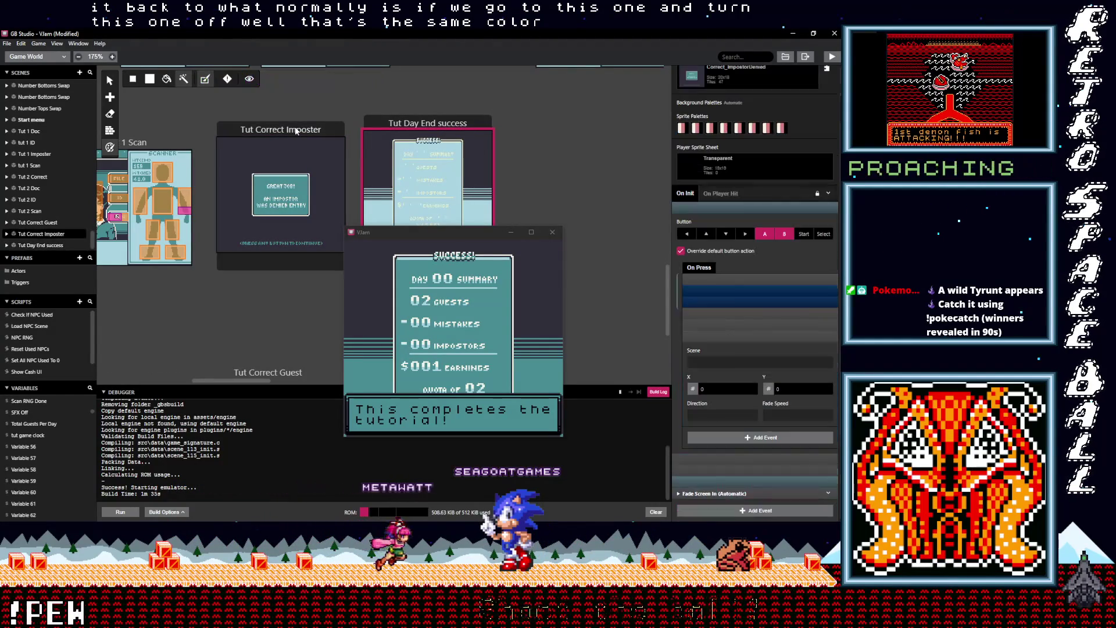
{"action": "left_click", "coordinate": [205, 80]}
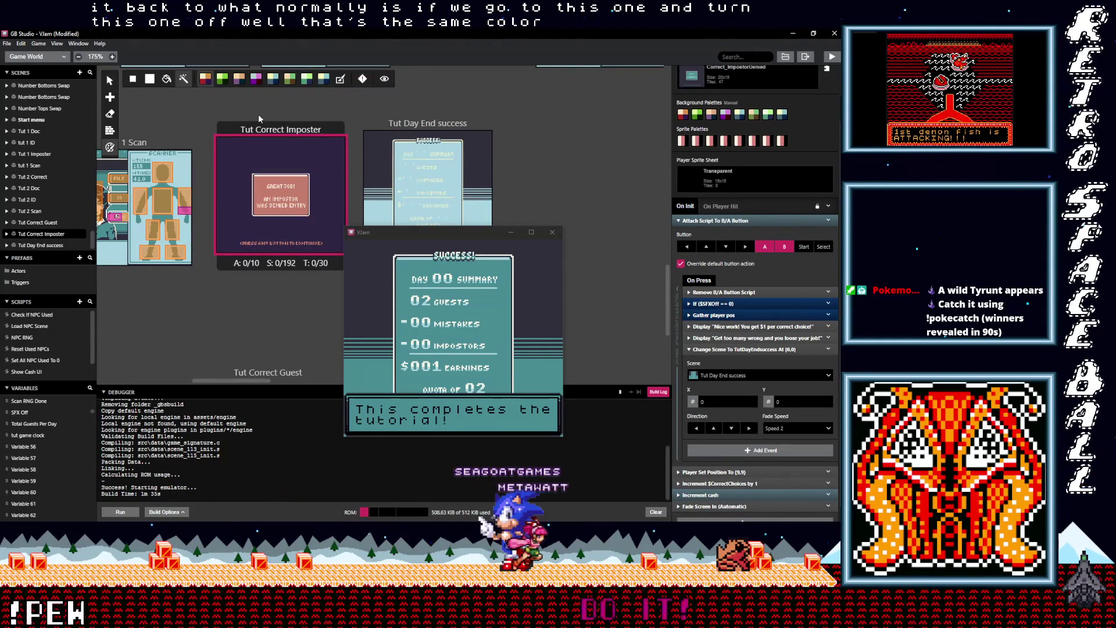
{"action": "left_click", "coordinate": [401, 122]}
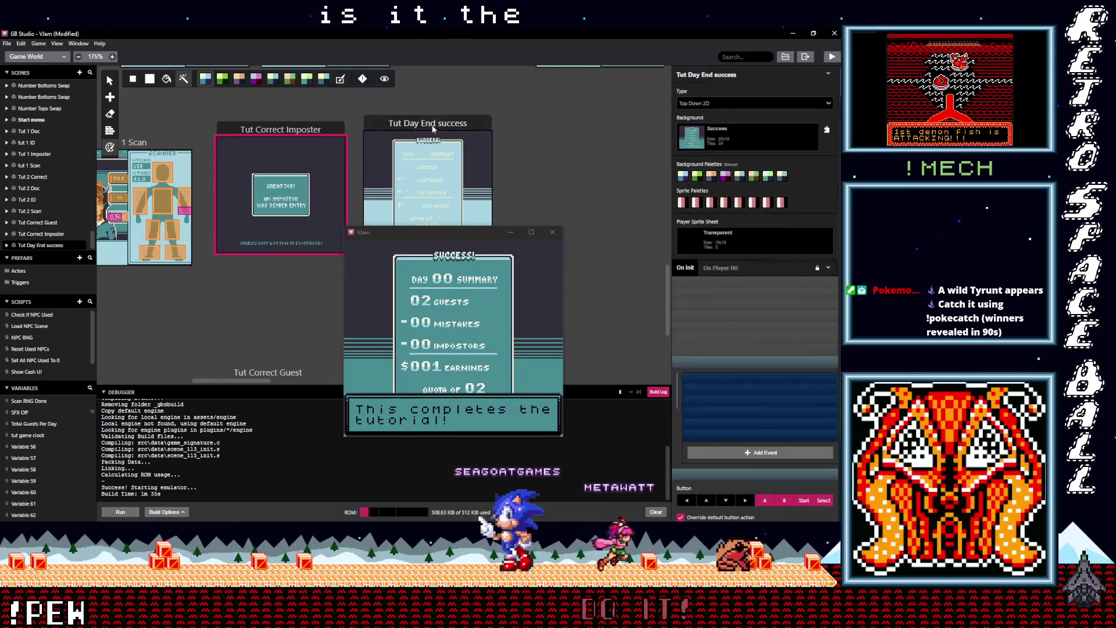
Set Tut Day End success's first background palette to Global Default, close the test game, and save
{"action": "left_click", "coordinate": [683, 175]}
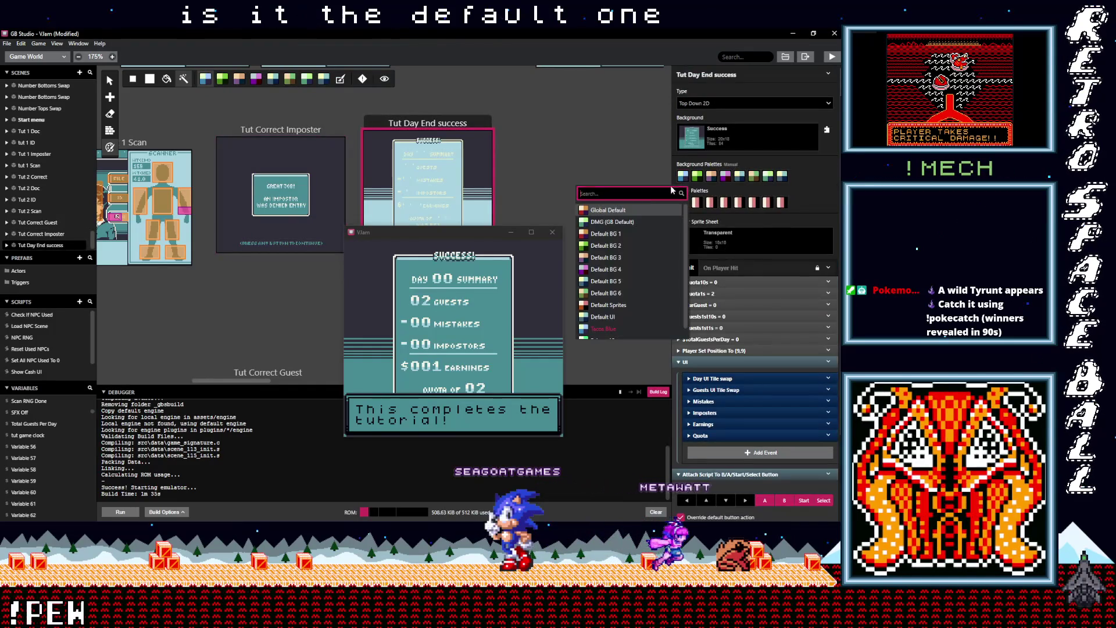
{"action": "left_click", "coordinate": [638, 209]}
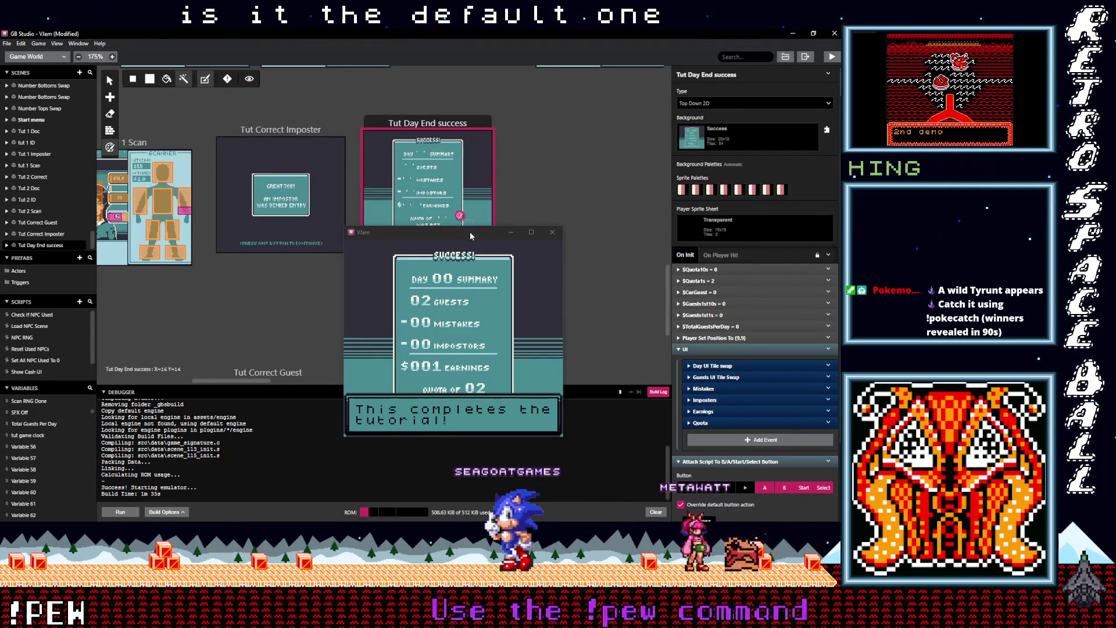
{"action": "left_click", "coordinate": [478, 347]}
{"action": "key", "text": "z"}
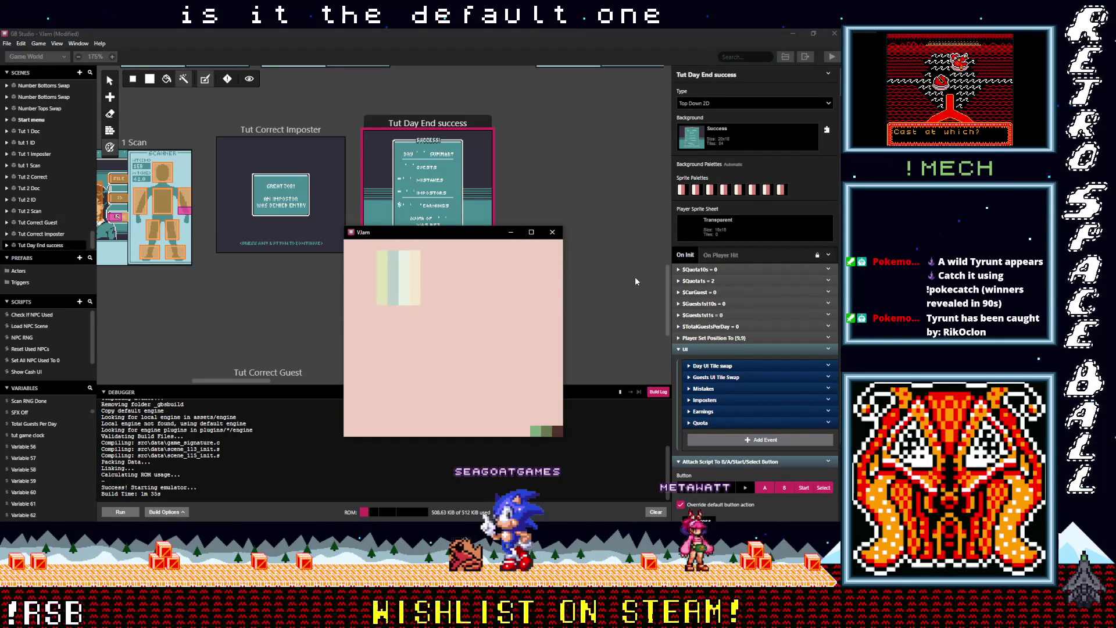
{"action": "left_click", "coordinate": [552, 233]}
{"action": "key", "text": "ctrl+s"}
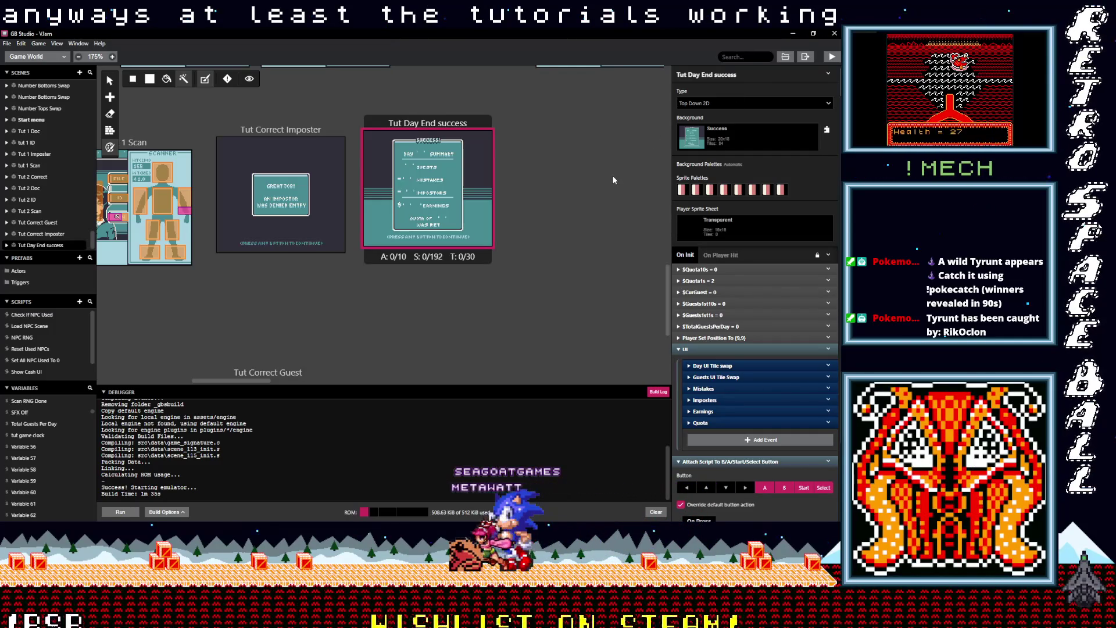
Rebuild the game from the toolbar's Play button and run it for another playtest
{"action": "left_click", "coordinate": [831, 58]}
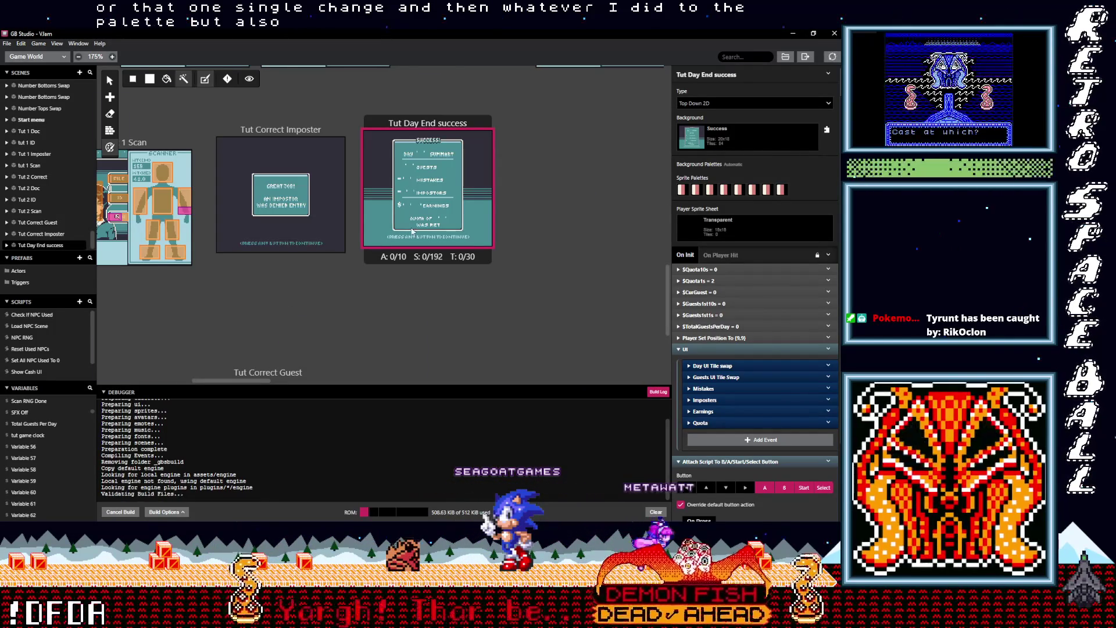
Drag the Tut Day End success scene further down in the world
{"action": "scroll", "coordinate": [414, 228], "scroll_direction": "left", "scroll_amount": 5}
{"action": "scroll", "coordinate": [414, 228], "scroll_direction": "down", "scroll_amount": 2}
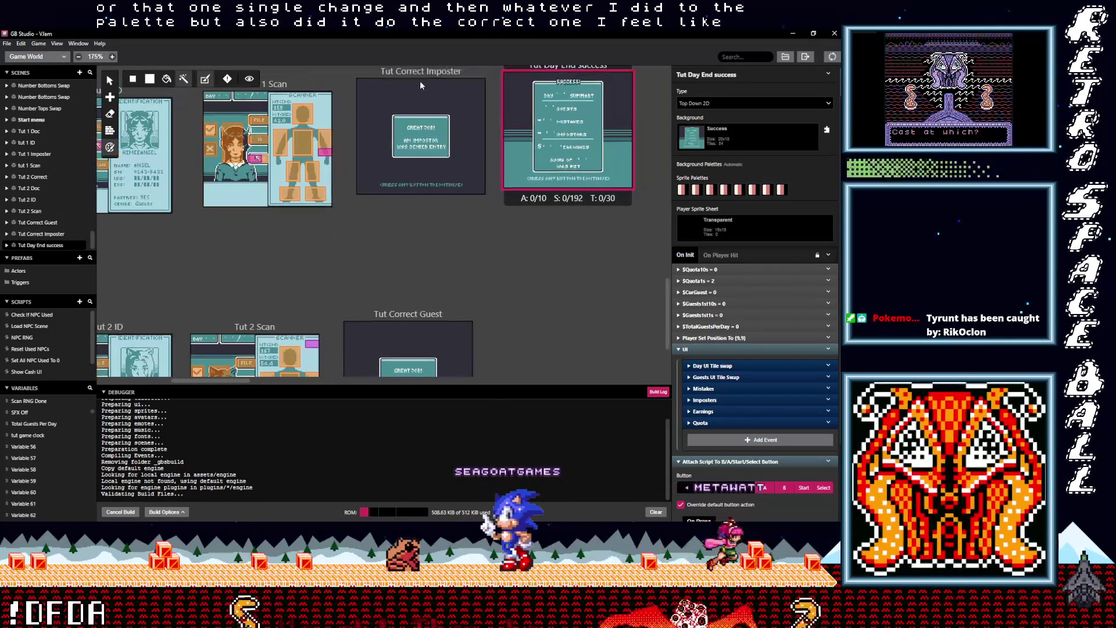
{"action": "scroll", "coordinate": [466, 238], "scroll_direction": "up", "scroll_amount": 1}
{"action": "scroll", "coordinate": [466, 239], "scroll_direction": "right", "scroll_amount": 1}
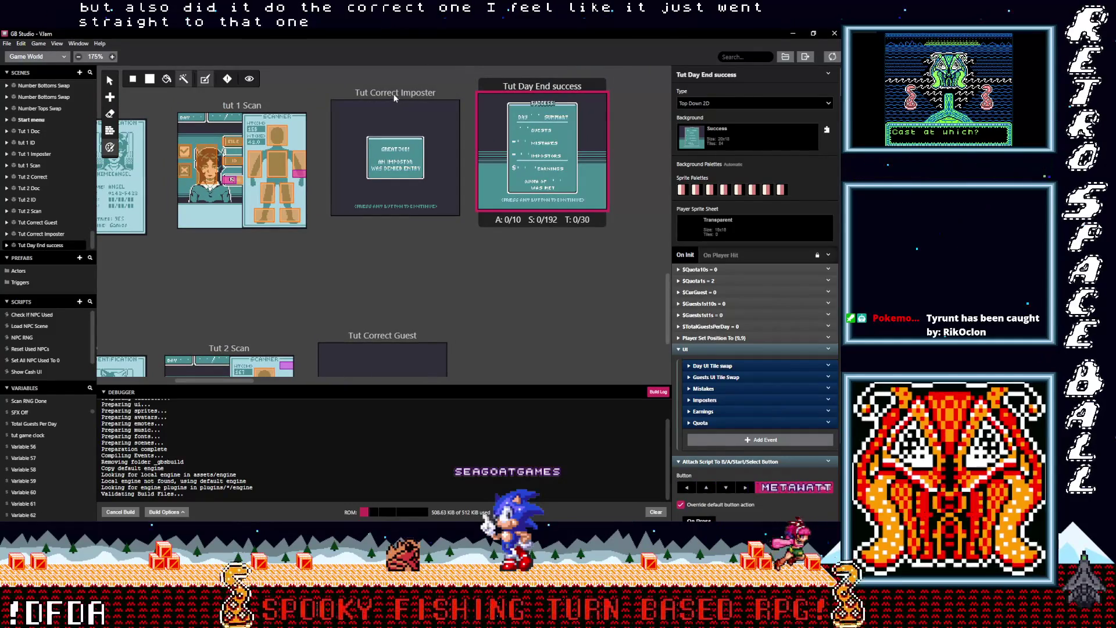
{"action": "left_click_drag", "start_coordinate": [545, 91], "coordinate": [546, 130]}
{"action": "left_click_drag", "start_coordinate": [551, 290], "coordinate": [567, 349]}
Point Tut Correct Imposter's Change Scene event to Tut 2 Correct
{"action": "left_click", "coordinate": [408, 93]}
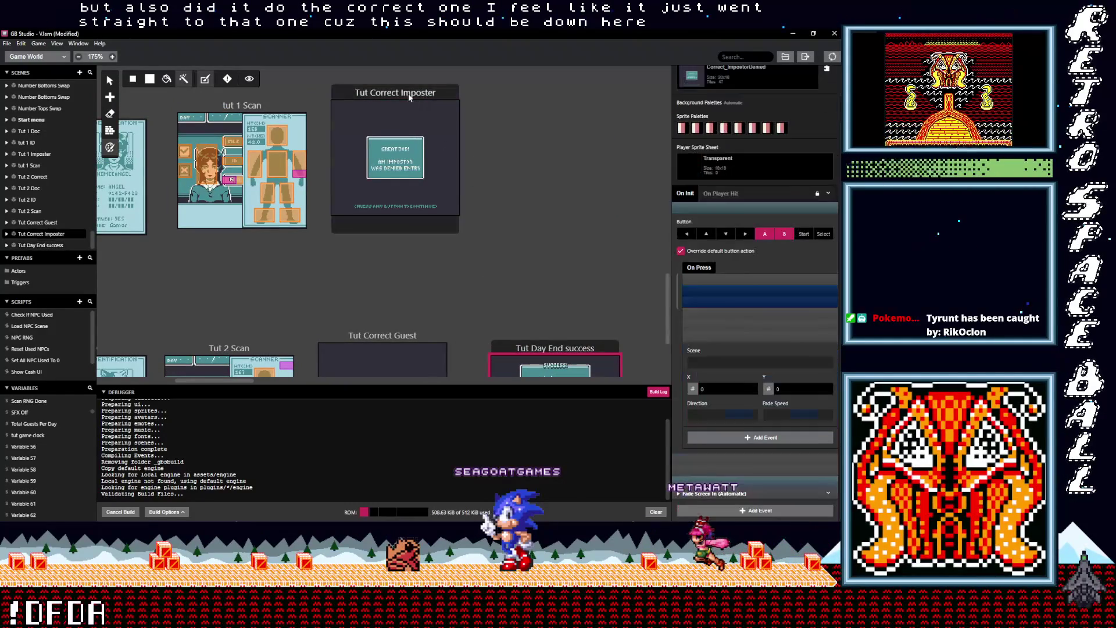
{"action": "left_click", "coordinate": [725, 364]}
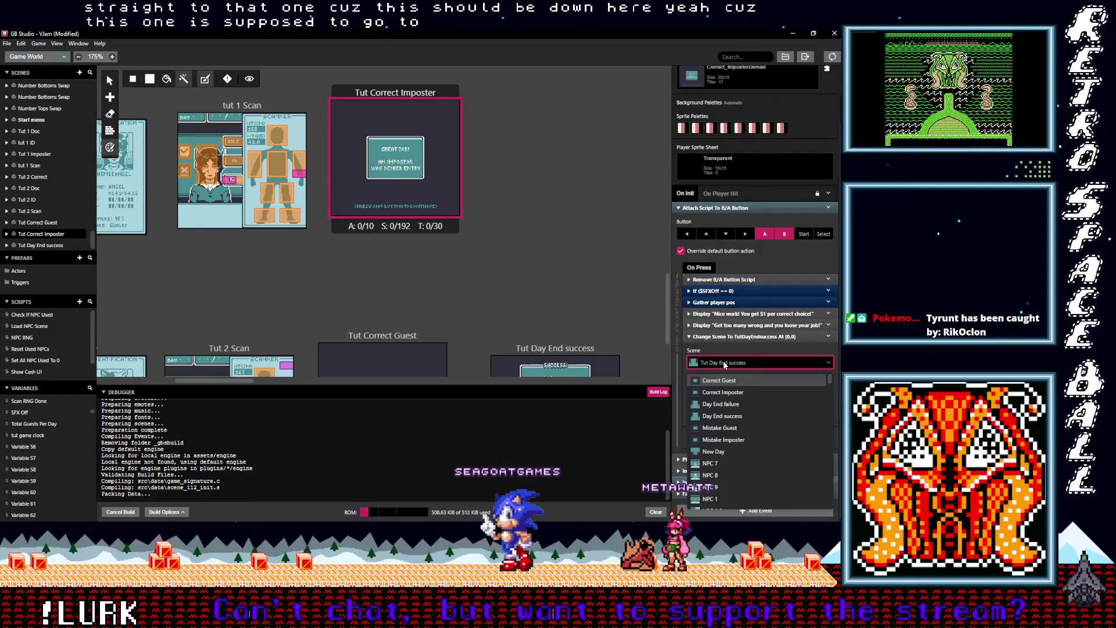
{"action": "type", "text": "tut"}
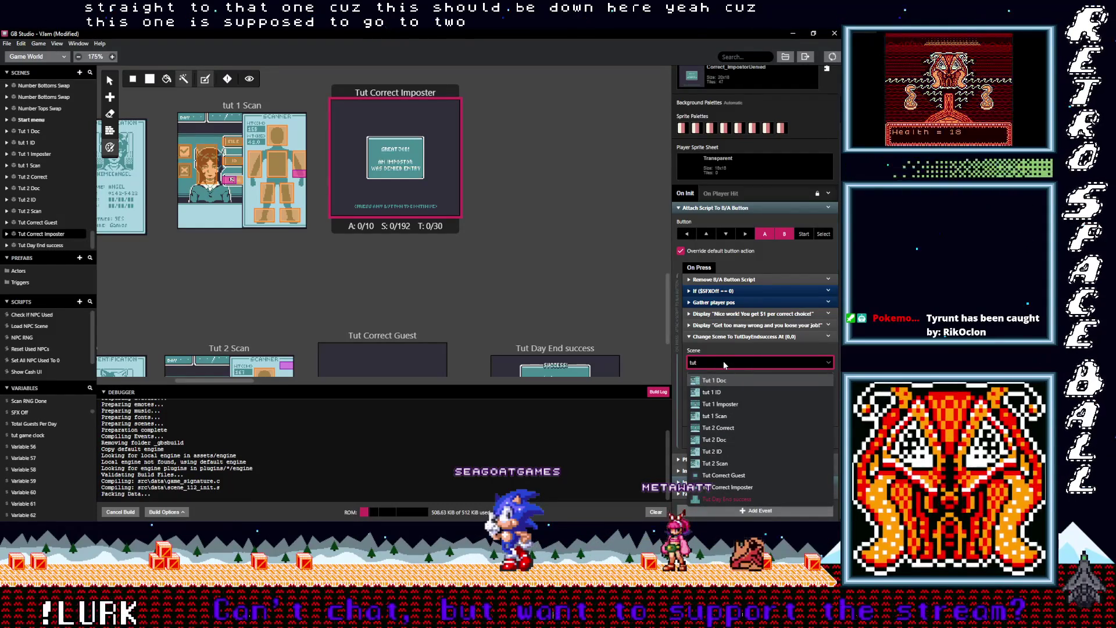
{"action": "type", "text": " 2"}
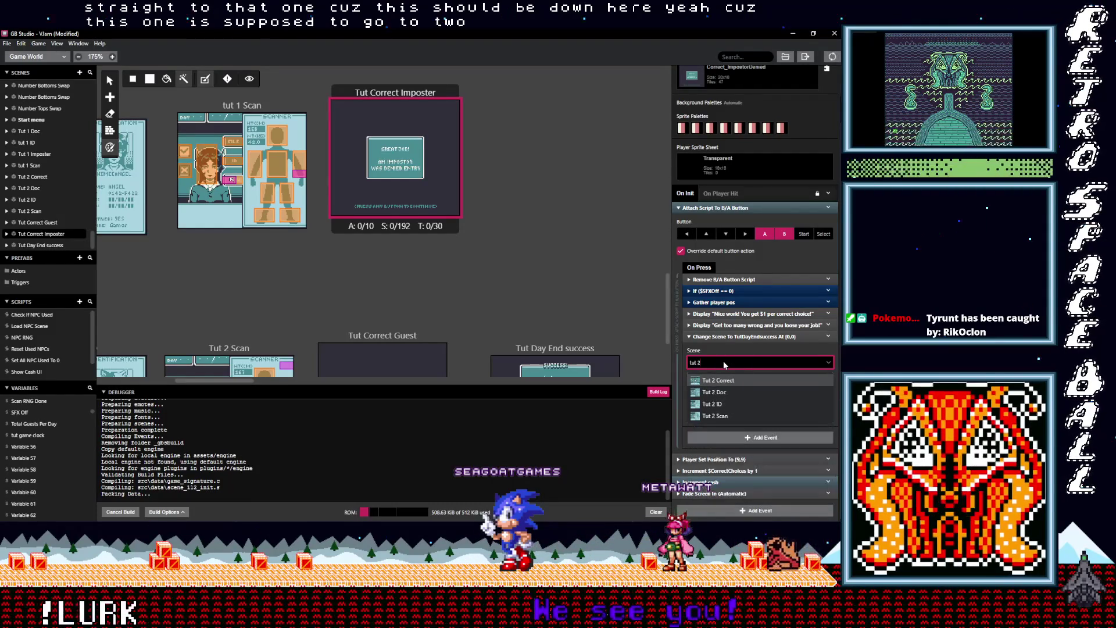
{"action": "left_click", "coordinate": [738, 380]}
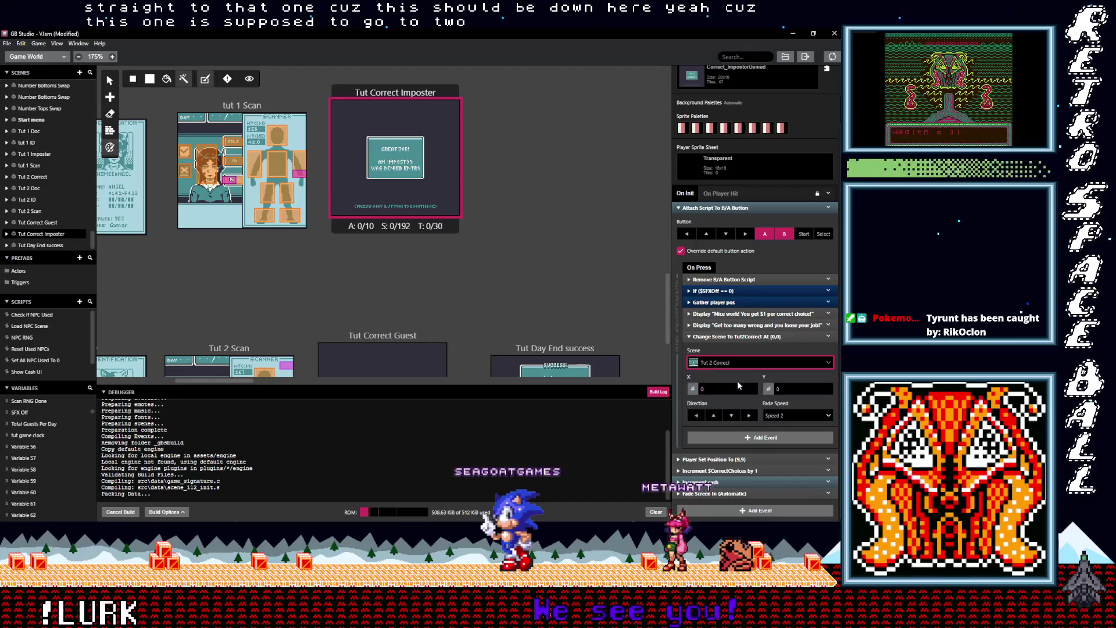
{"action": "scroll", "coordinate": [527, 274], "scroll_direction": "down", "scroll_amount": 3}
{"action": "left_click", "coordinate": [384, 261]}
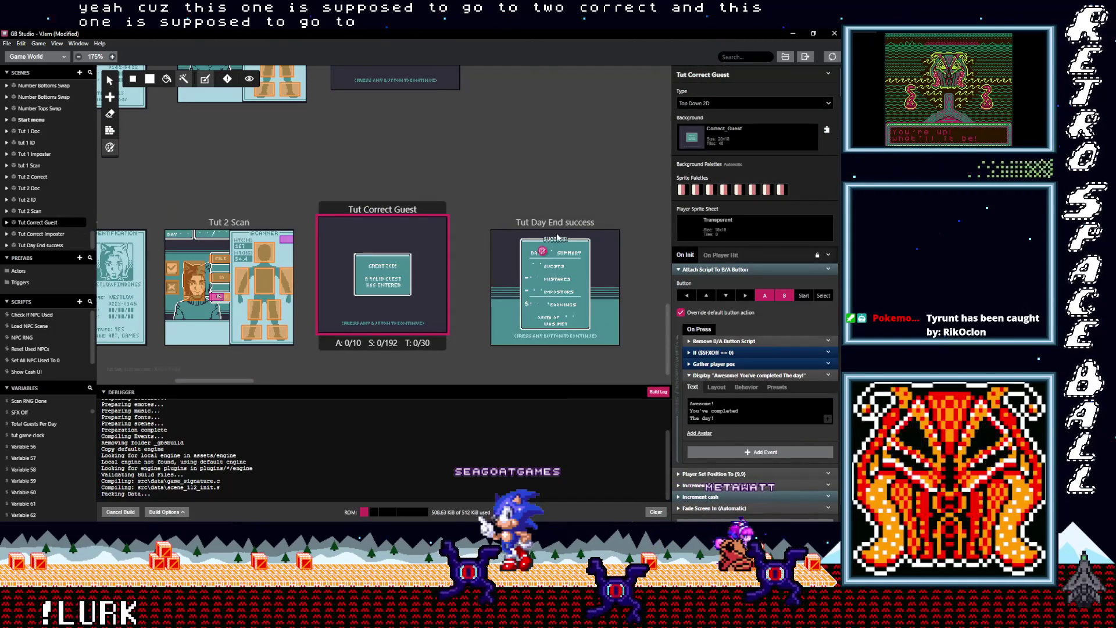
Append a Change Scene event to Tut Day End success in Tut Correct Guest's script
{"action": "left_click", "coordinate": [734, 453]}
{"action": "left_click", "coordinate": [734, 453]}
{"action": "left_click", "coordinate": [734, 453]}
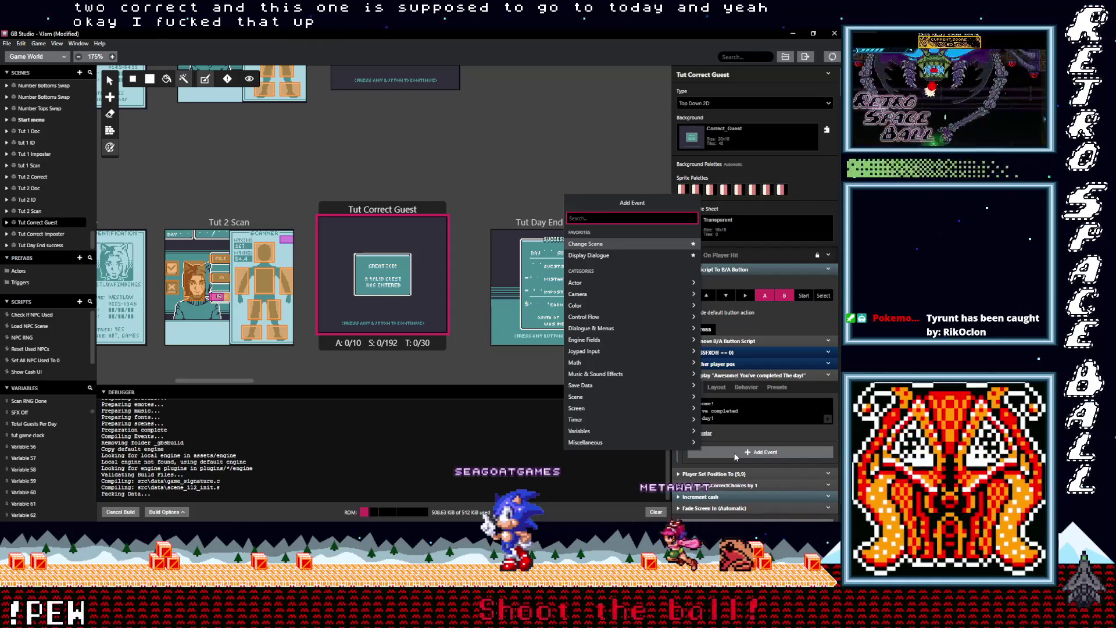
{"action": "type", "text": "chan"}
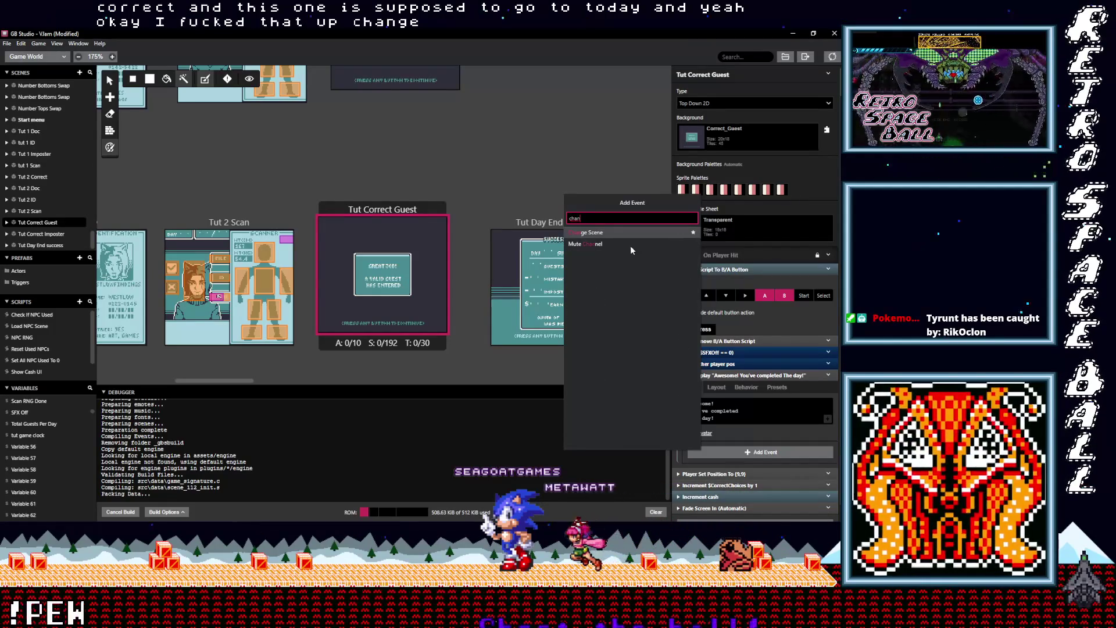
{"action": "left_click", "coordinate": [611, 232]}
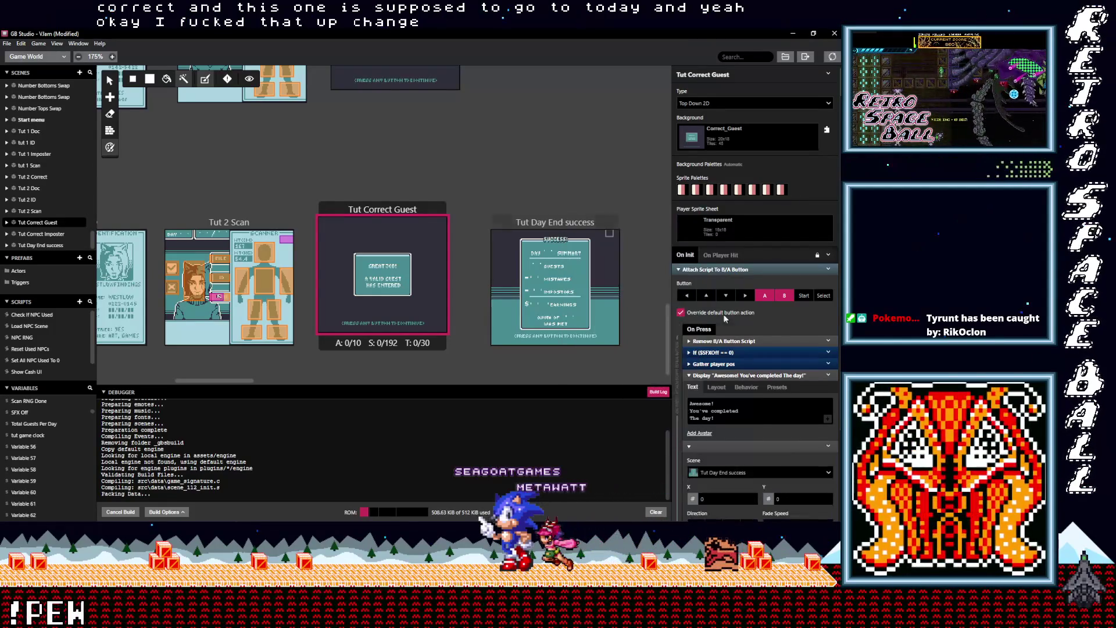
{"action": "left_click", "coordinate": [740, 473]}
{"action": "left_click", "coordinate": [747, 473]}
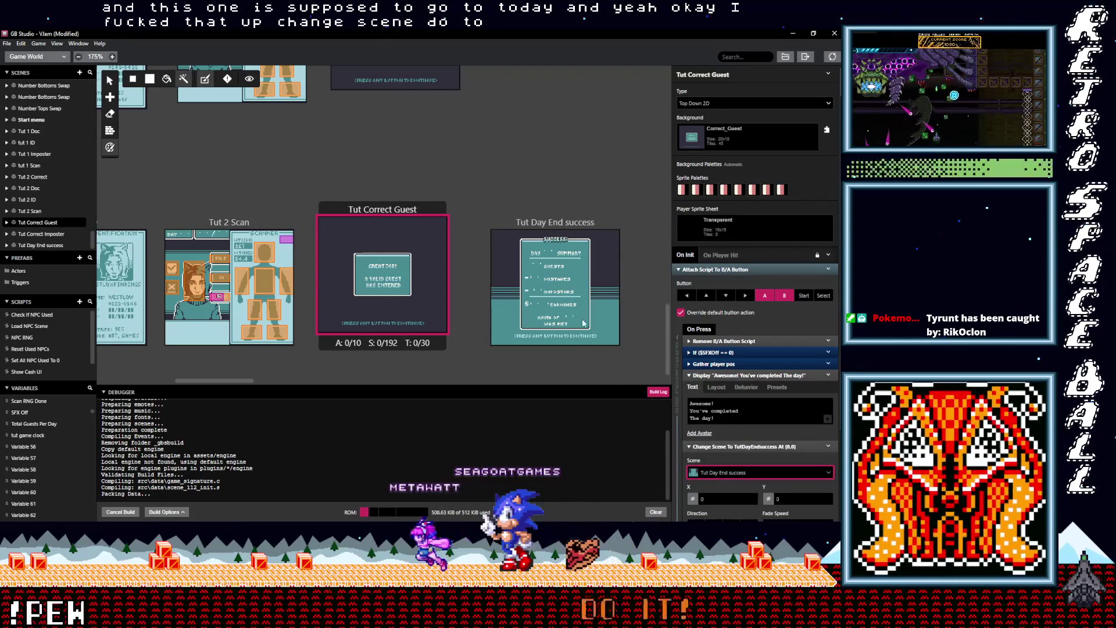
Deselect the scenes and save the project with Ctrl+S
{"action": "scroll", "coordinate": [737, 445], "scroll_direction": "down", "scroll_amount": 3}
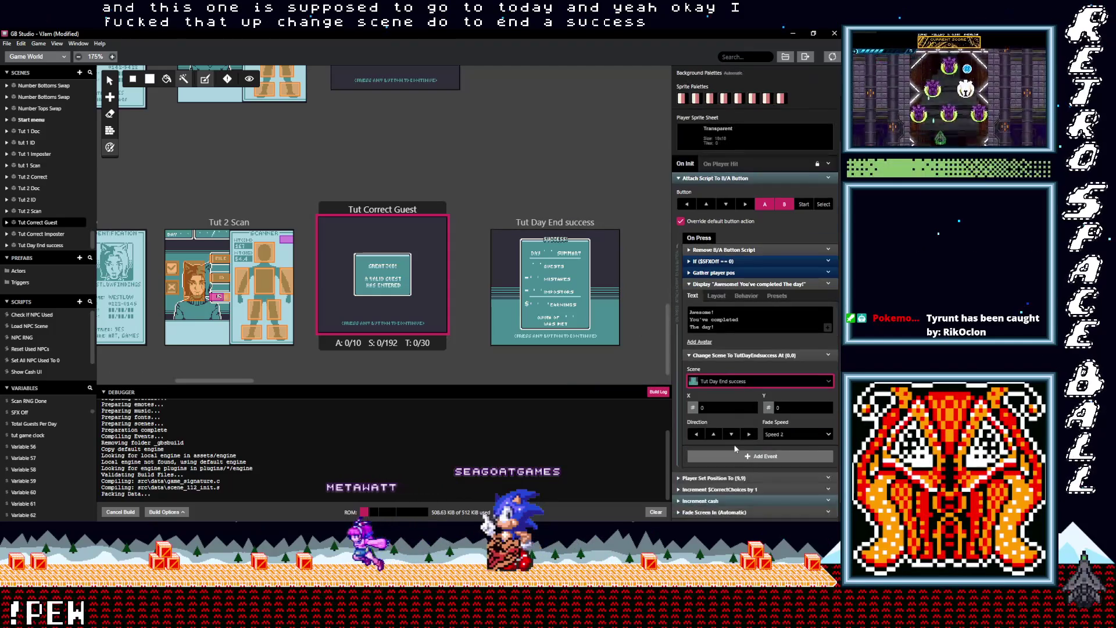
{"action": "left_click", "coordinate": [548, 192]}
{"action": "key", "text": "ctrl+s"}
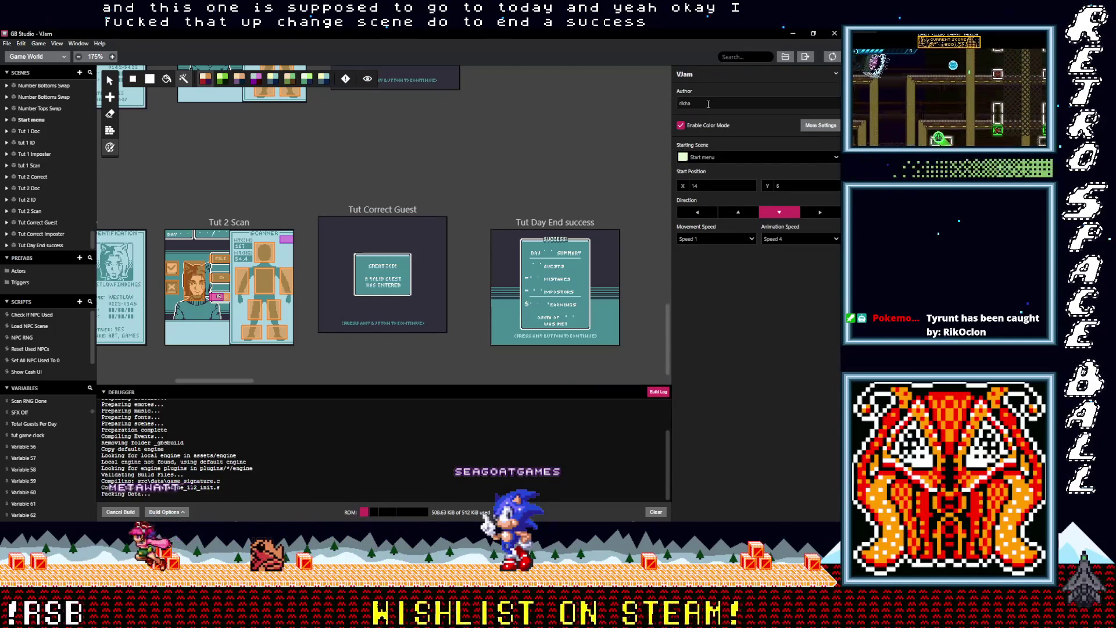
Replace the author name and retitle the game 'VTubers, Please' in project settings
{"action": "left_click_drag", "start_coordinate": [708, 103], "coordinate": [672, 105]}
{"action": "type", "text": "Rik Taco A"}
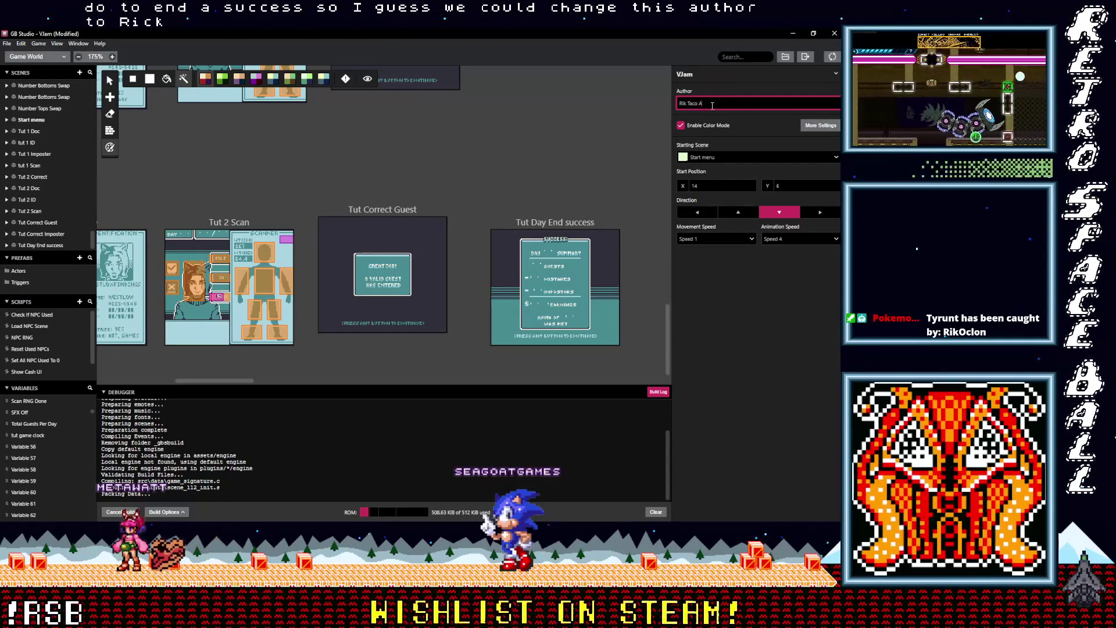
{"action": "type", "text": "las"}
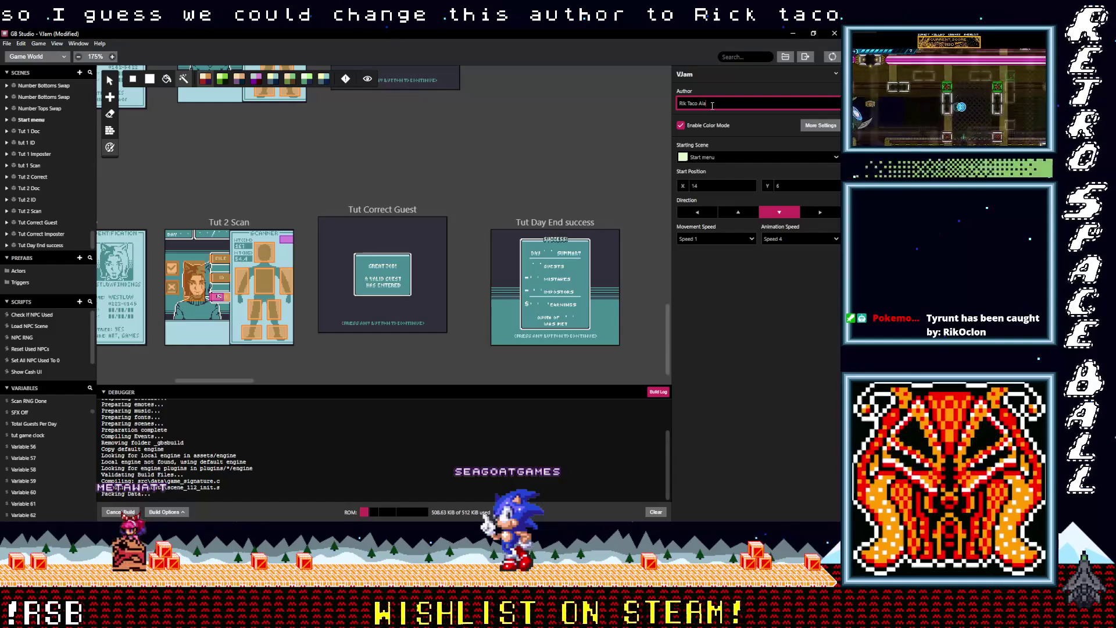
{"action": "left_click", "coordinate": [682, 74]}
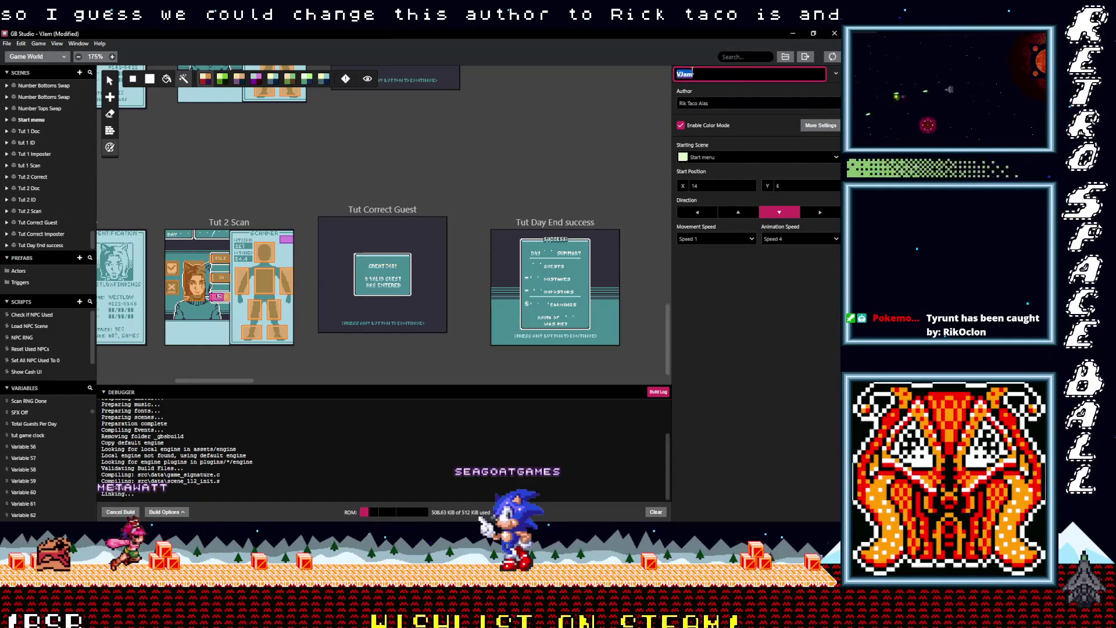
{"action": "type", "text": "VTubers"}
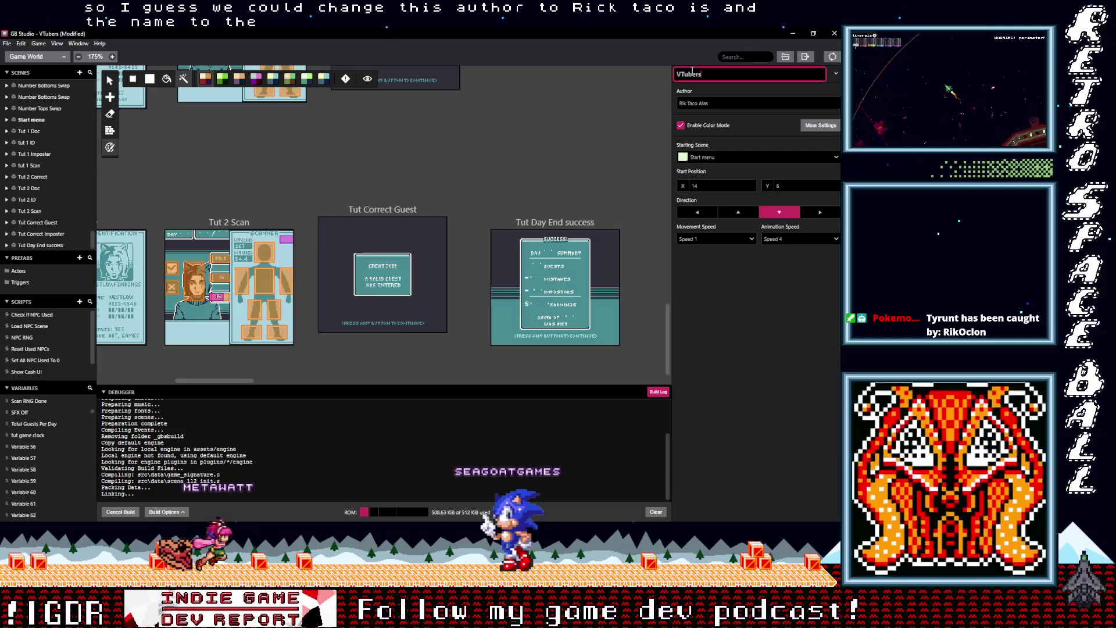
{"action": "type", "text": " Please"}
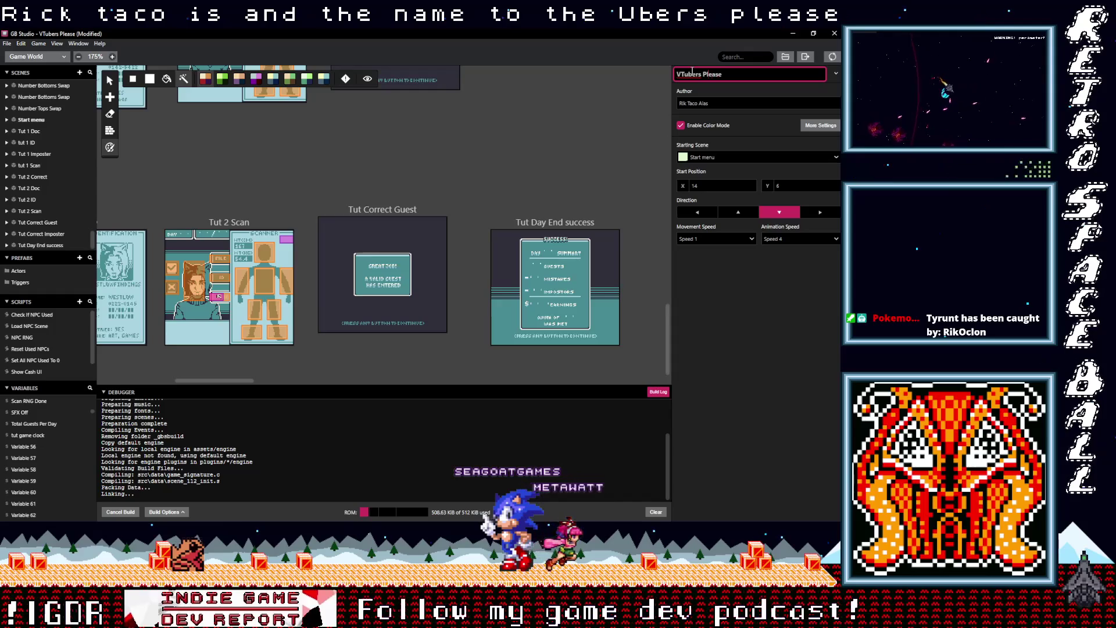
{"action": "left_click", "coordinate": [703, 75]}
{"action": "type", "text": ","}
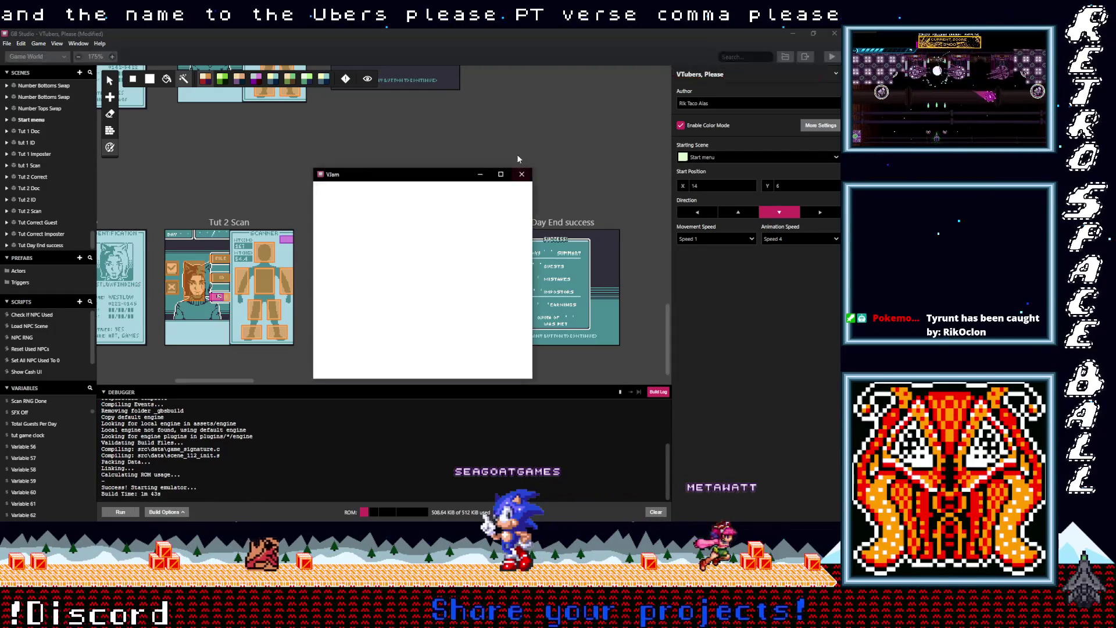
In the emulator, open the guest's info on file and check the photo mismatch
{"action": "left_click", "coordinate": [451, 179]}
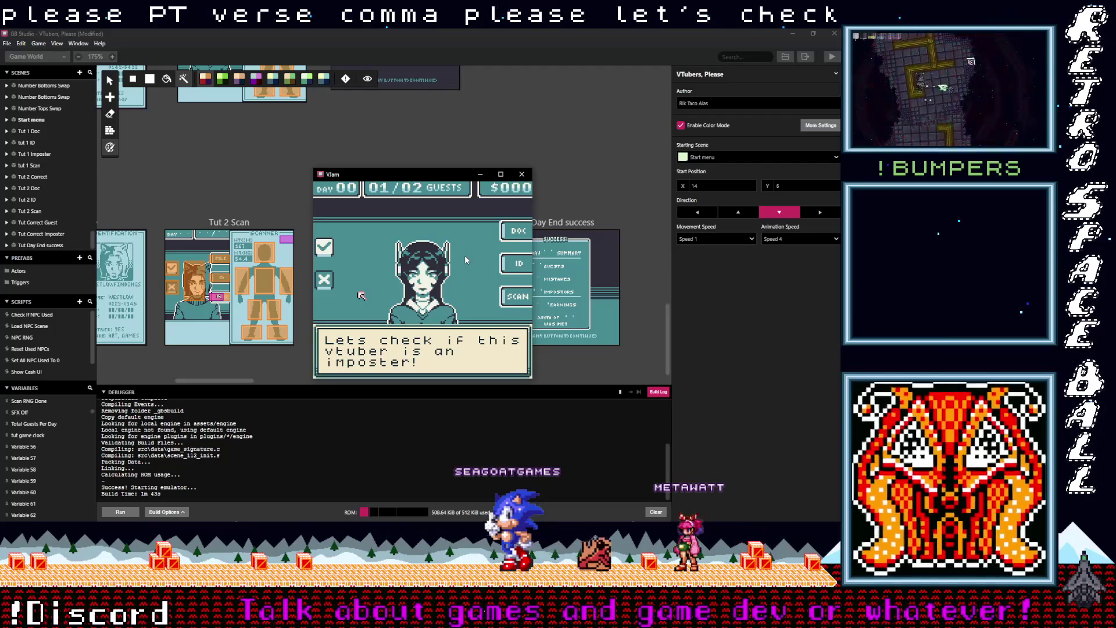
{"action": "key", "text": "z"}
{"action": "key", "text": "Up"}
{"action": "key", "text": "Right"}
{"action": "key", "text": "Right"}
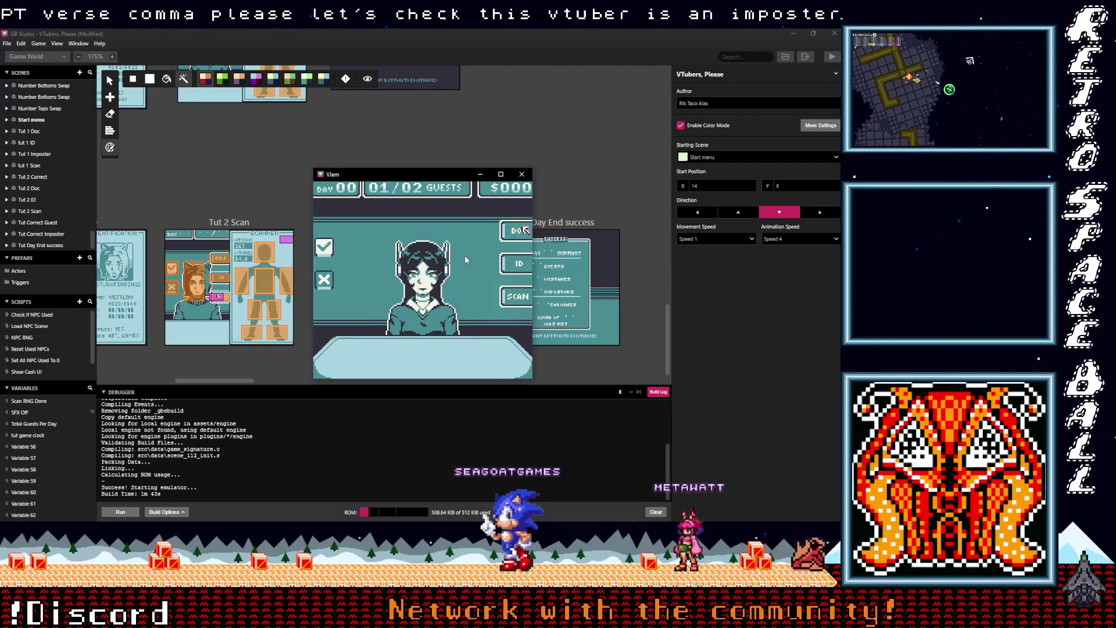
{"action": "key", "text": "z"}
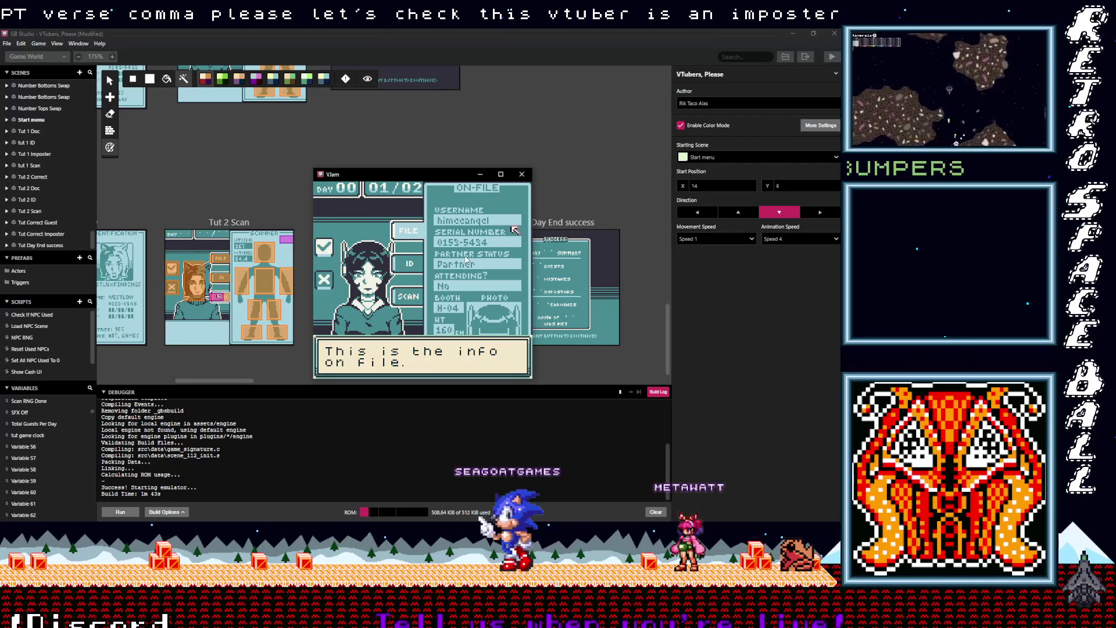
{"action": "key", "text": "z"}
{"action": "key", "text": "Down"}
{"action": "key", "text": "Left"}
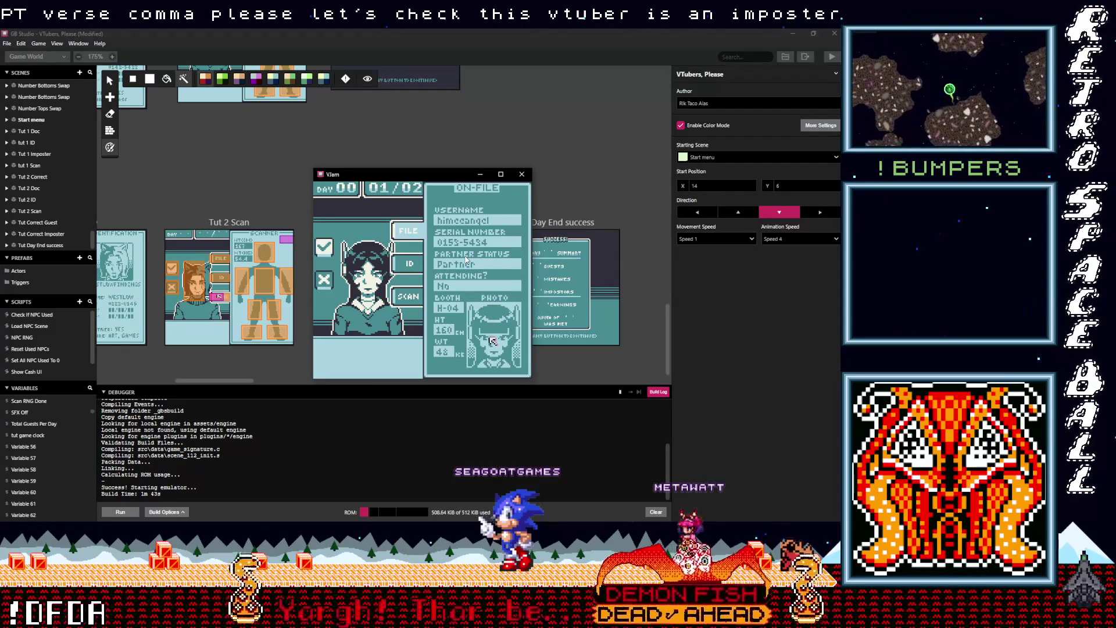
{"action": "key", "text": "z"}
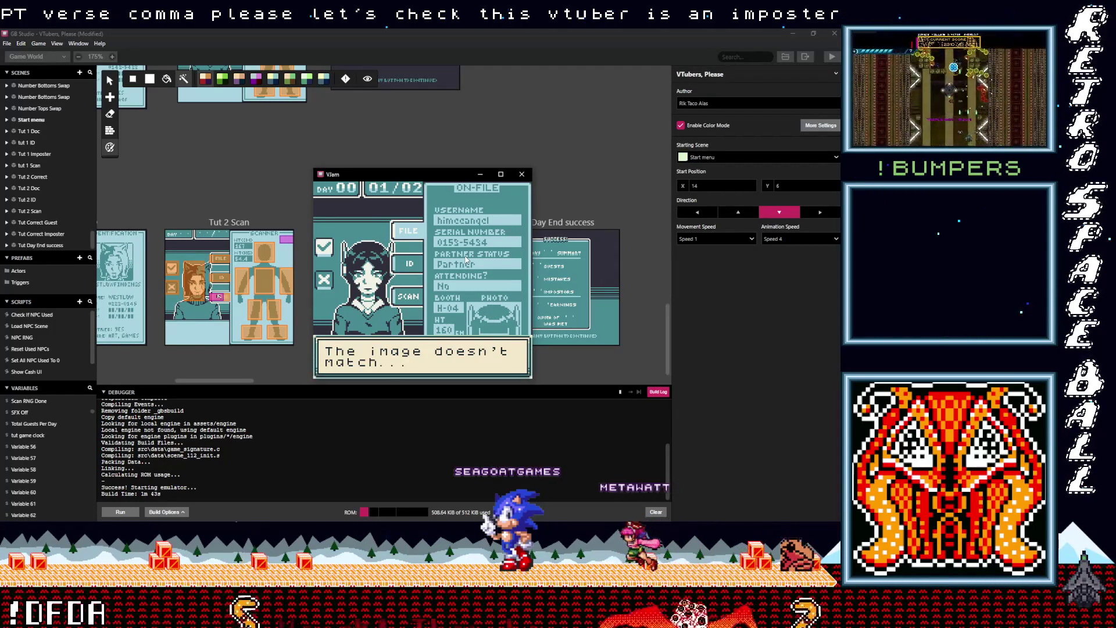
{"action": "key", "text": "z"}
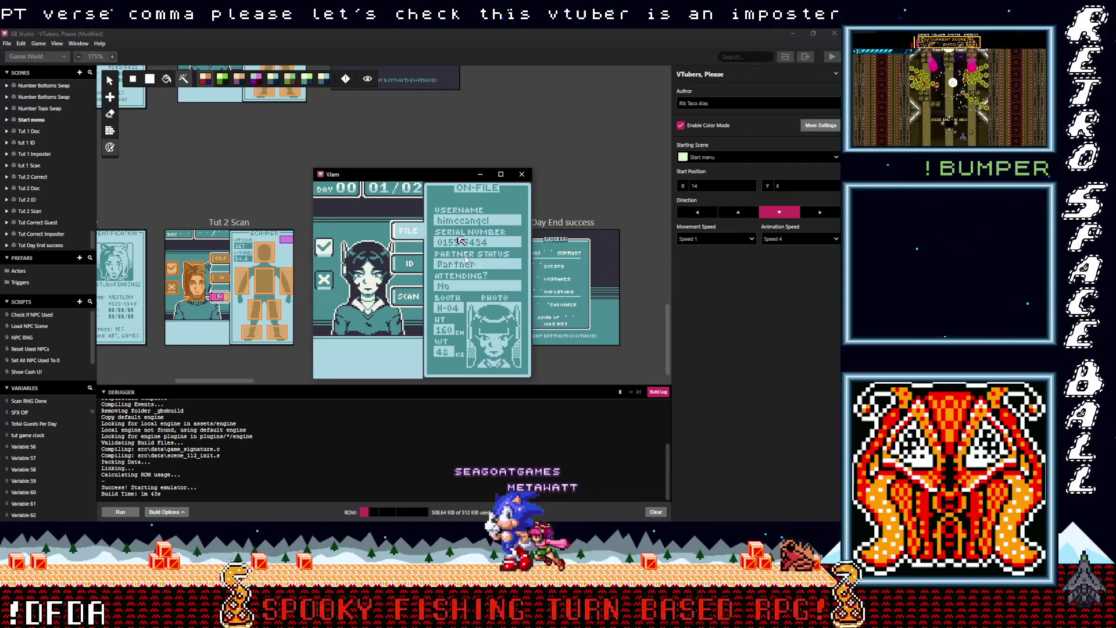
Compare the on-file serial number against the ID card to flag the mismatch
{"action": "key", "text": "z"}
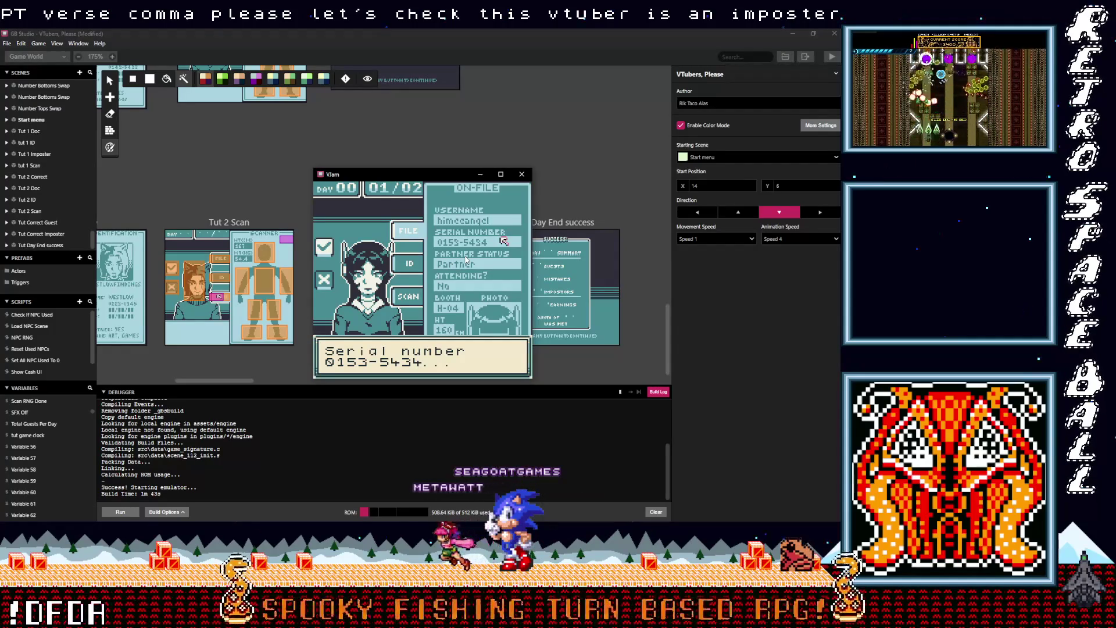
{"action": "key", "text": "z"}
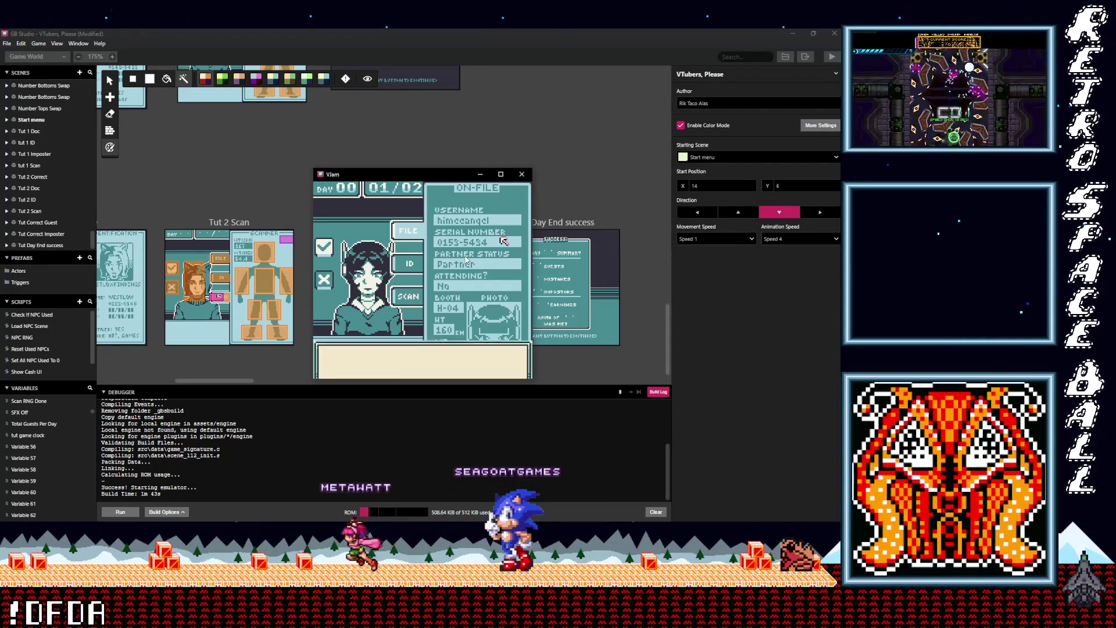
{"action": "key", "text": "z"}
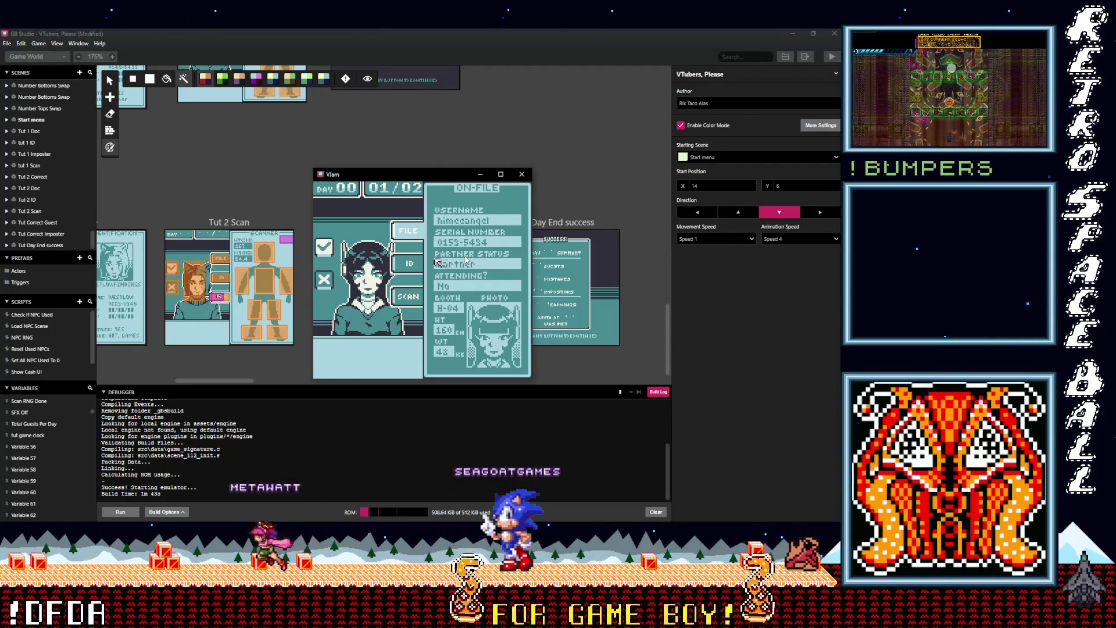
{"action": "key", "text": "z"}
{"action": "key", "text": "z"}
{"action": "key", "text": "z"}
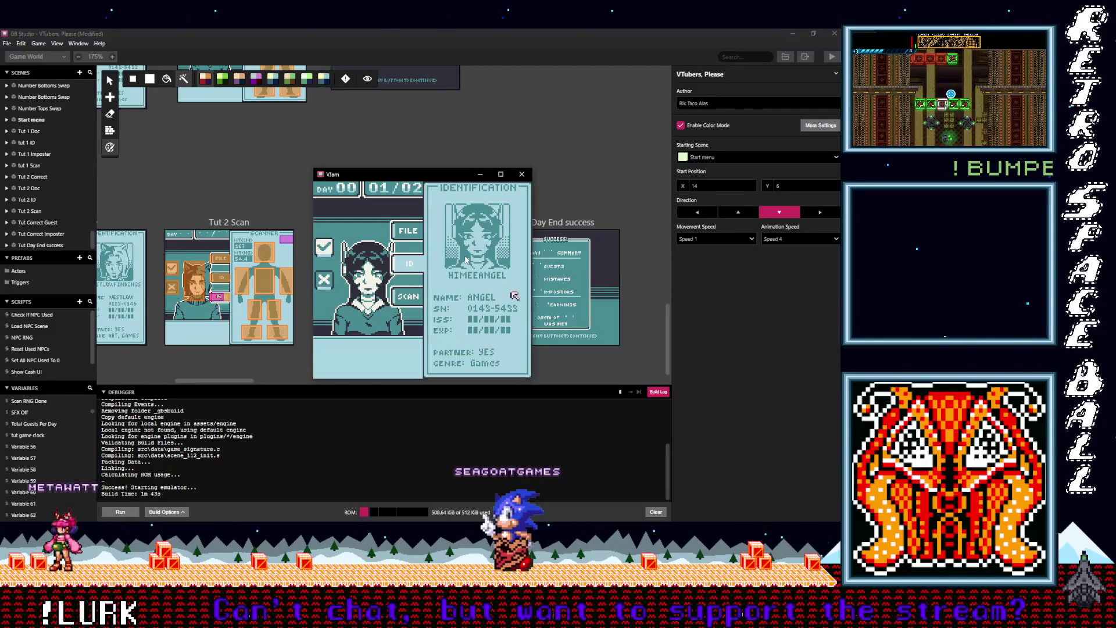
{"action": "key", "text": "z"}
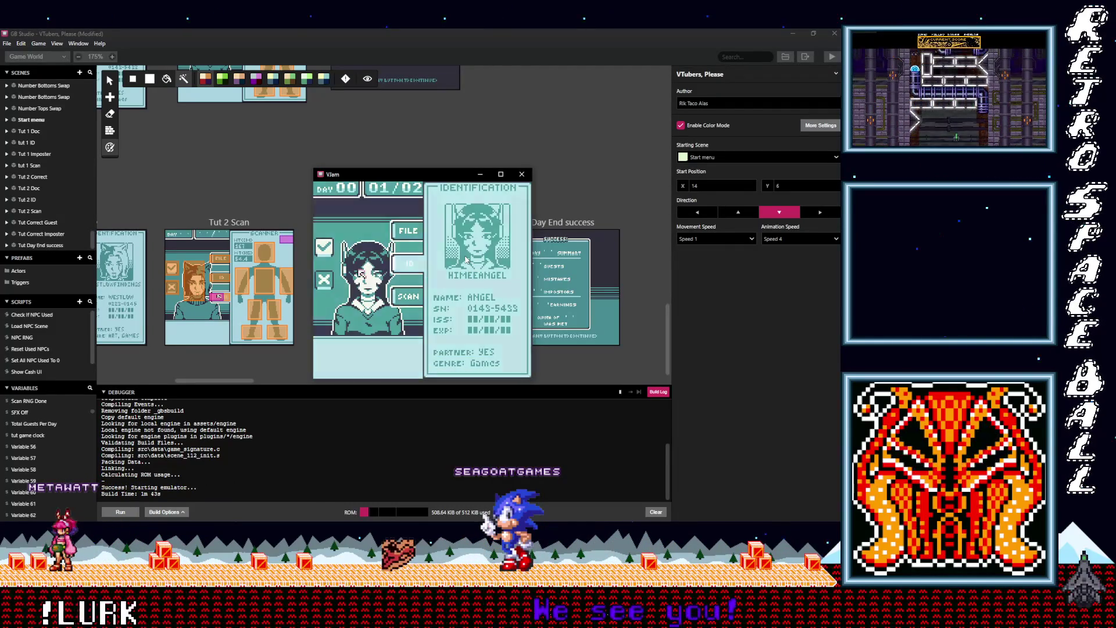
{"action": "left_click_drag", "start_coordinate": [239, 380], "coordinate": [210, 381]}
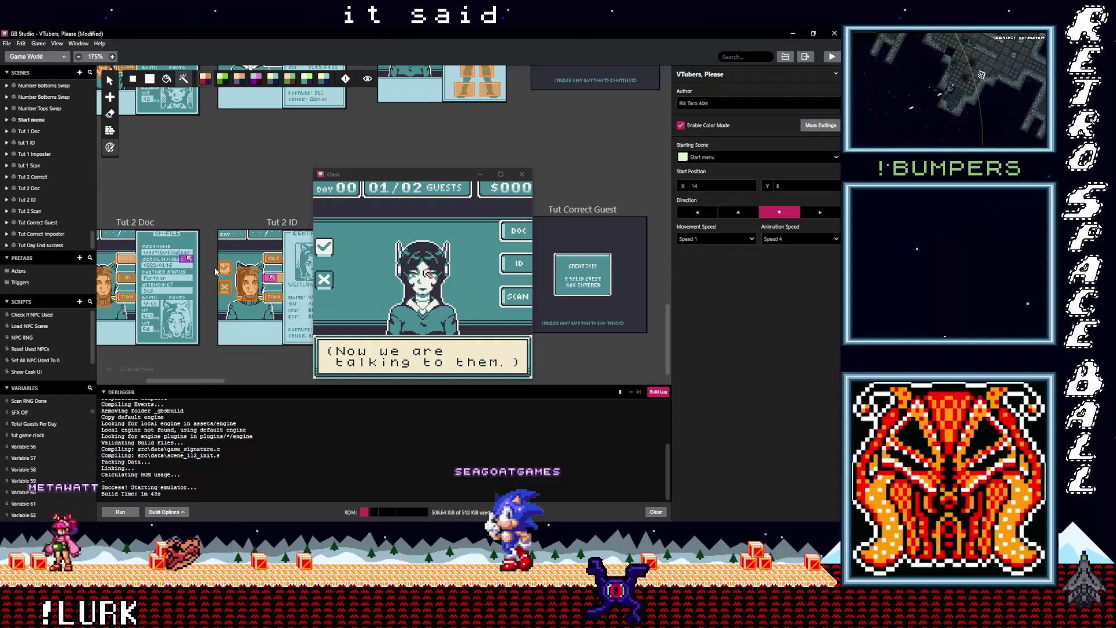
{"action": "scroll", "coordinate": [214, 259], "scroll_direction": "up", "scroll_amount": 5}
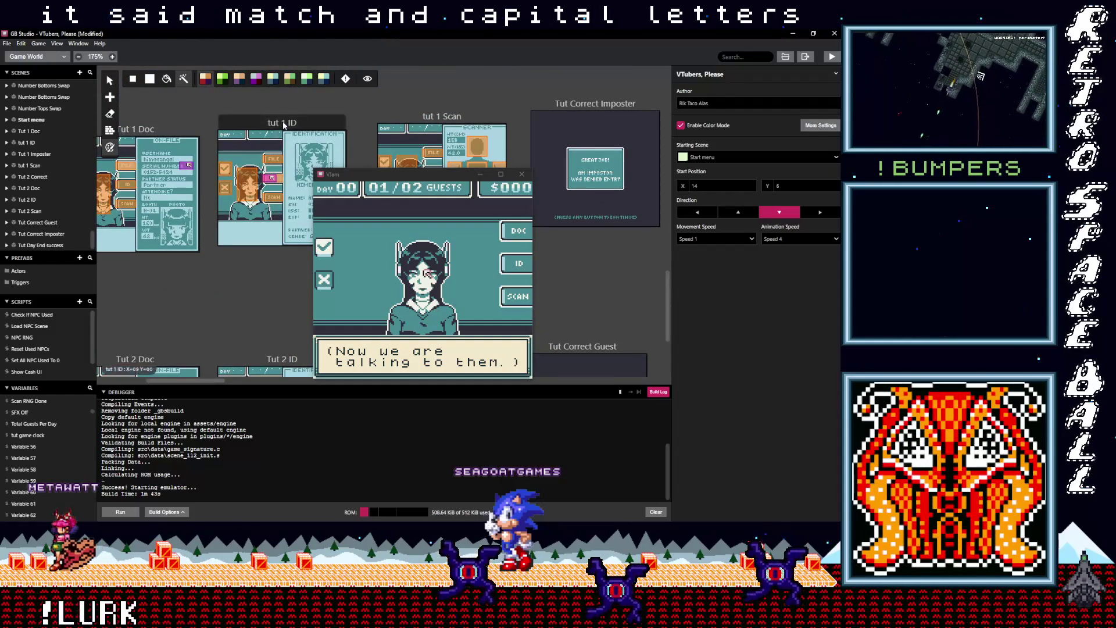
In tut 1 ID's Display Text, lowercase 'Doesnt' and 'Number' to read 'serial number doesnt match!'
{"action": "left_click", "coordinate": [252, 150]}
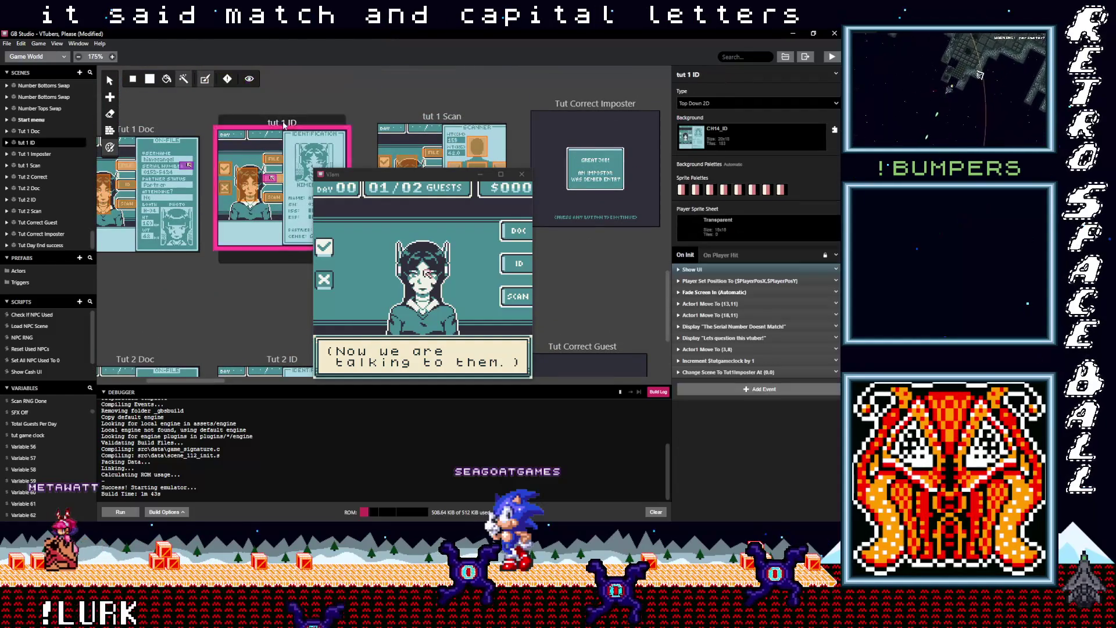
{"action": "left_click", "coordinate": [744, 326]}
{"action": "left_click", "coordinate": [690, 364]}
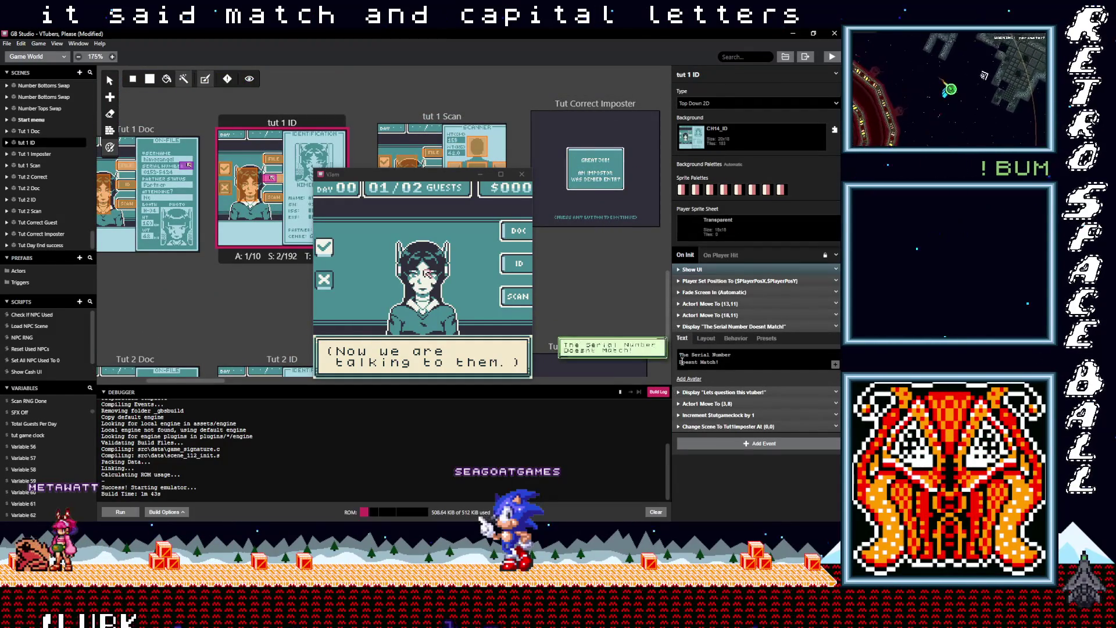
{"action": "key", "text": "BackSpace"}
{"action": "type", "text": "d"}
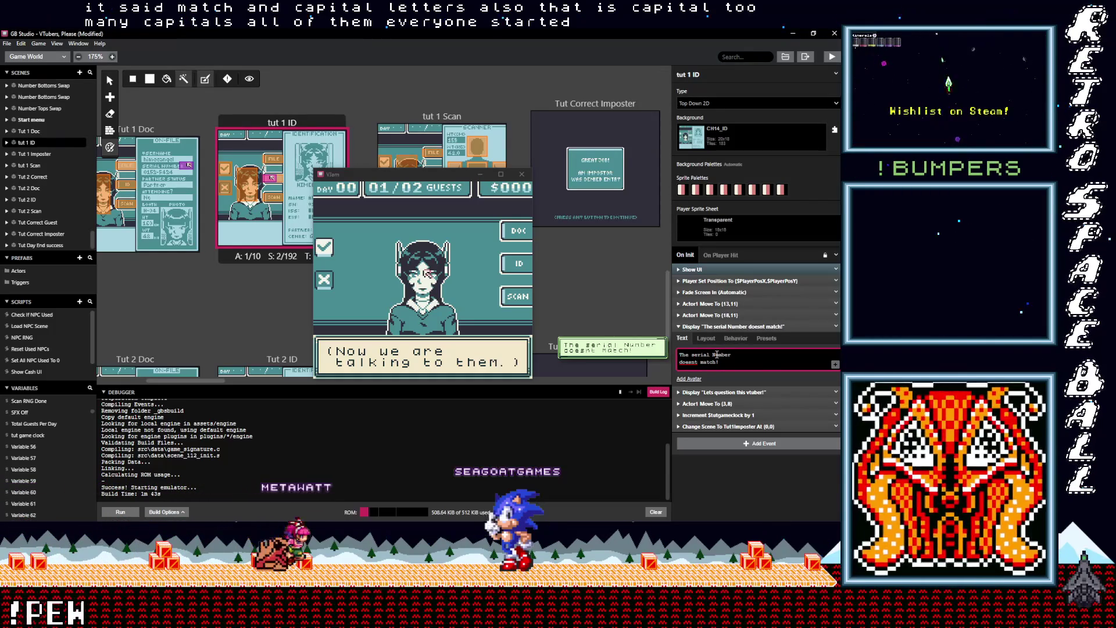
{"action": "key", "text": "BackSpace"}
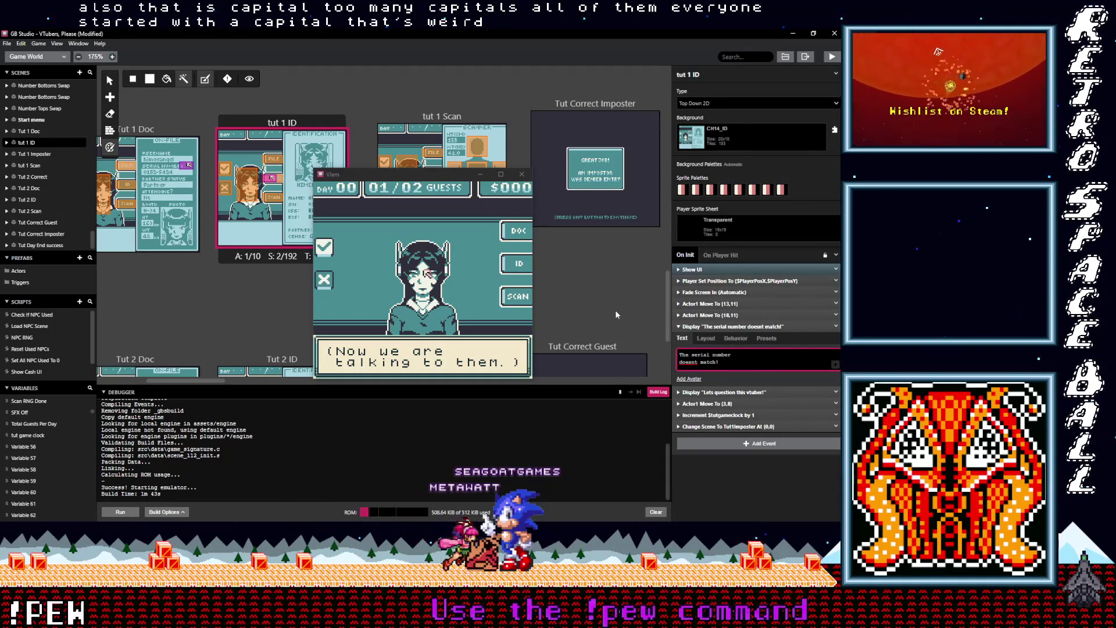
{"action": "left_click", "coordinate": [456, 218]}
Ask the guest for their booth number, then run the scanner tutorial to the contraband warning
{"action": "key", "text": "z"}
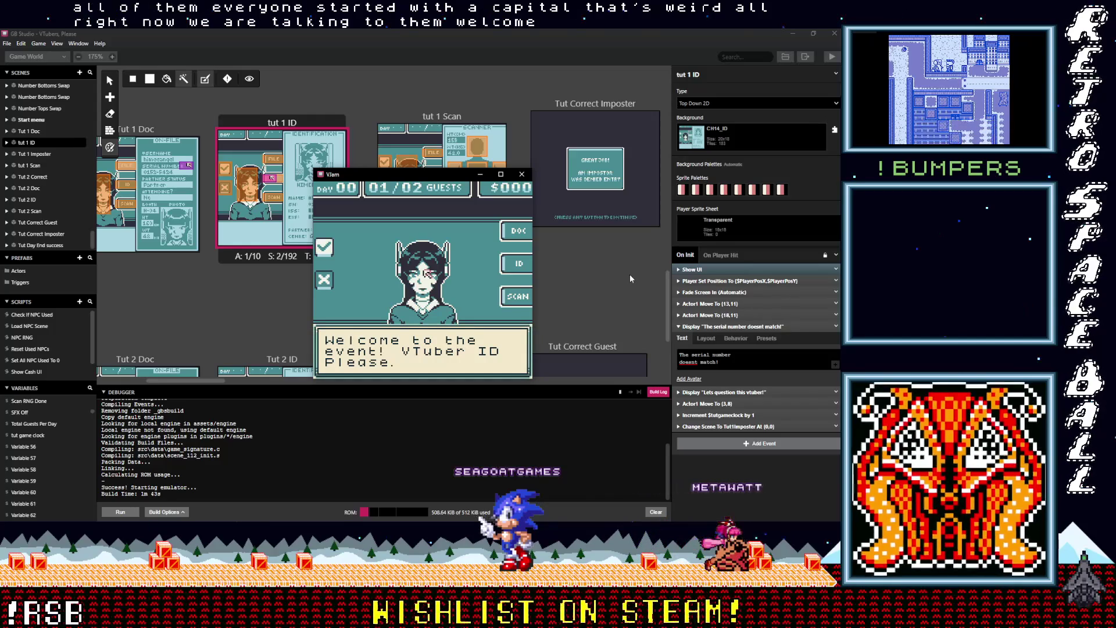
{"action": "key", "text": "z"}
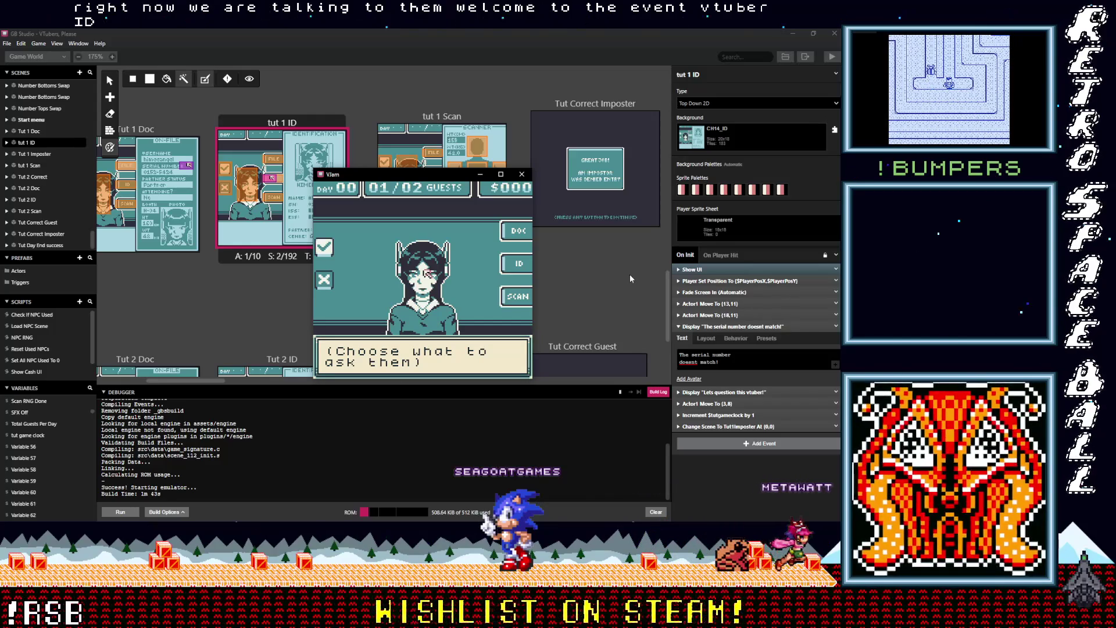
{"action": "key", "text": "z"}
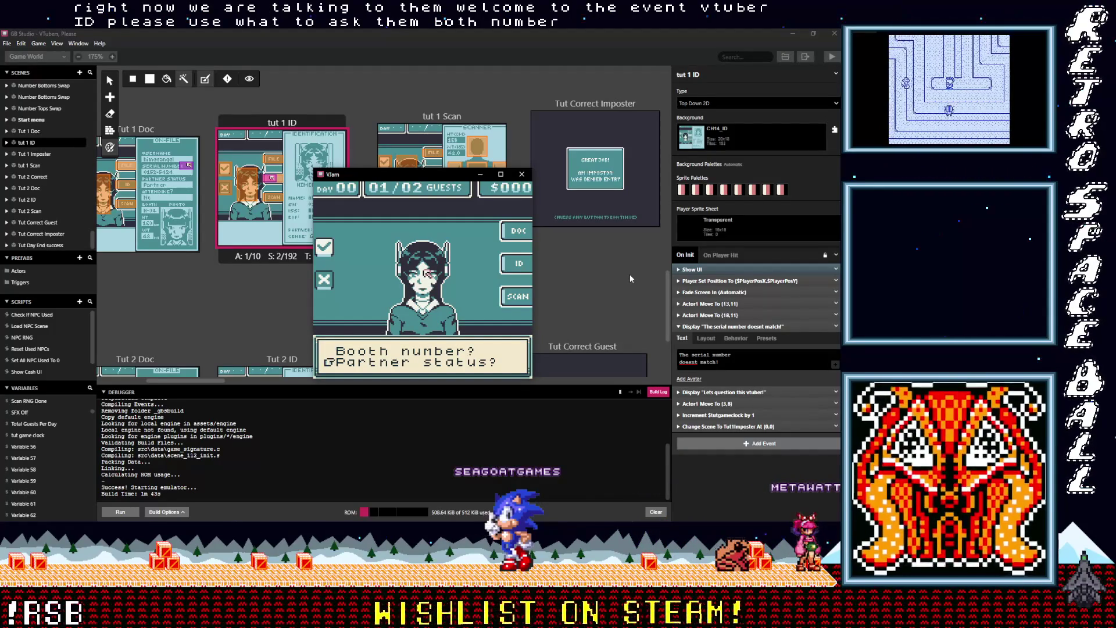
{"action": "key", "text": "z"}
{"action": "key", "text": "z"}
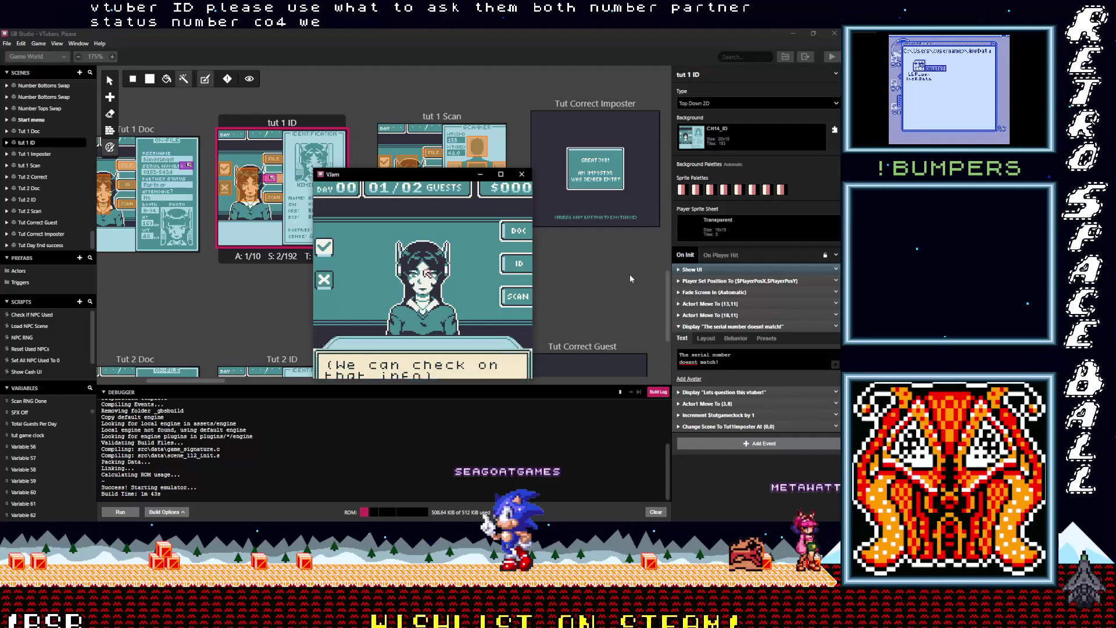
{"action": "key", "text": "z"}
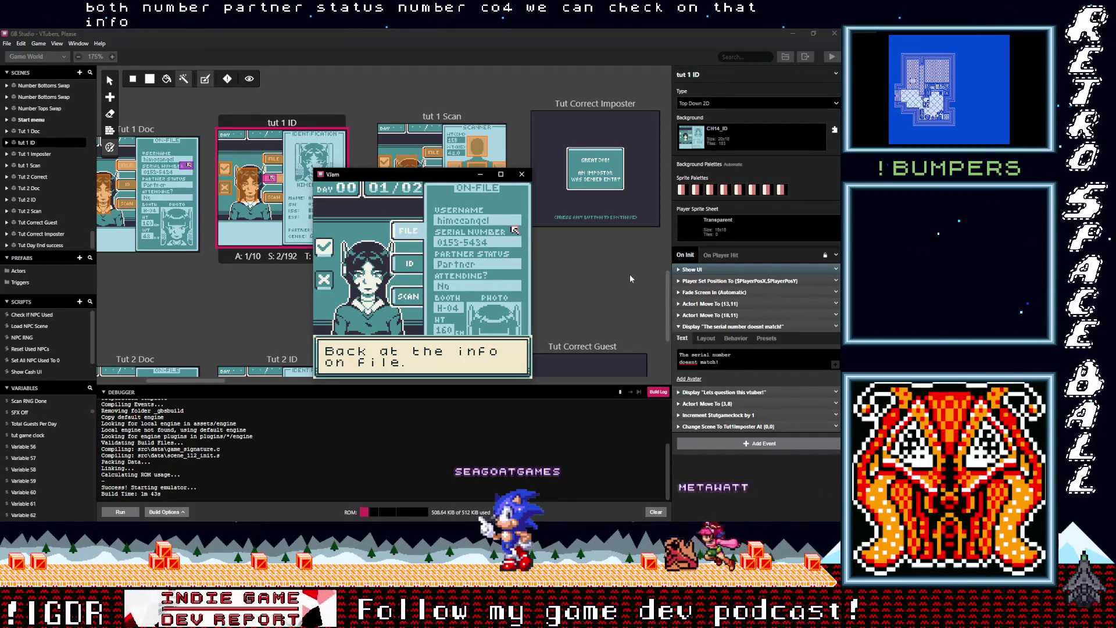
{"action": "key", "text": "z"}
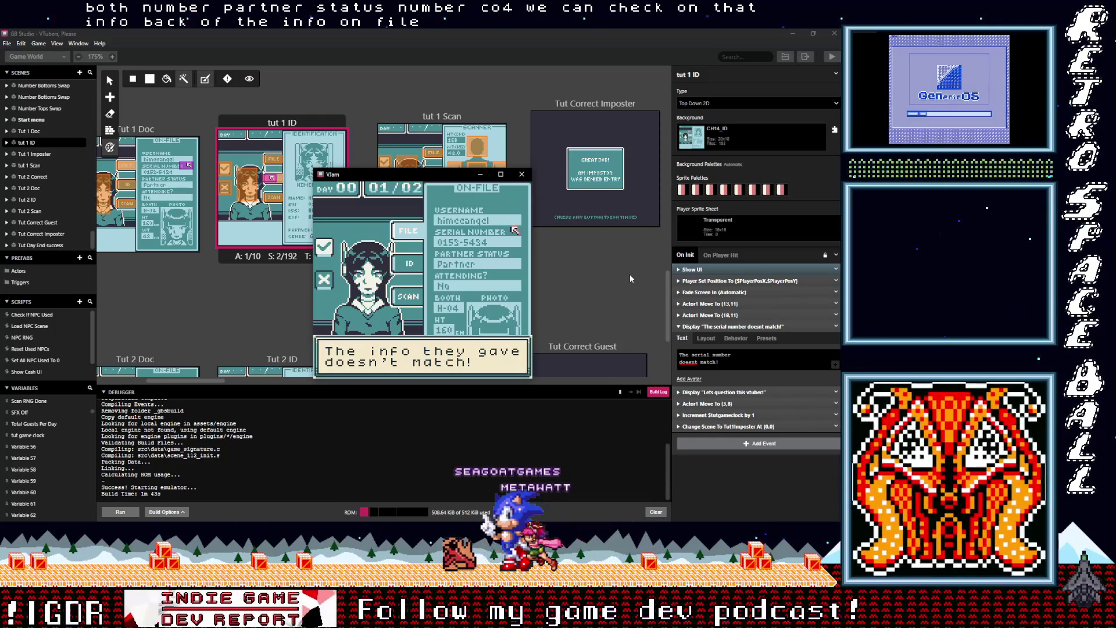
{"action": "key", "text": "z"}
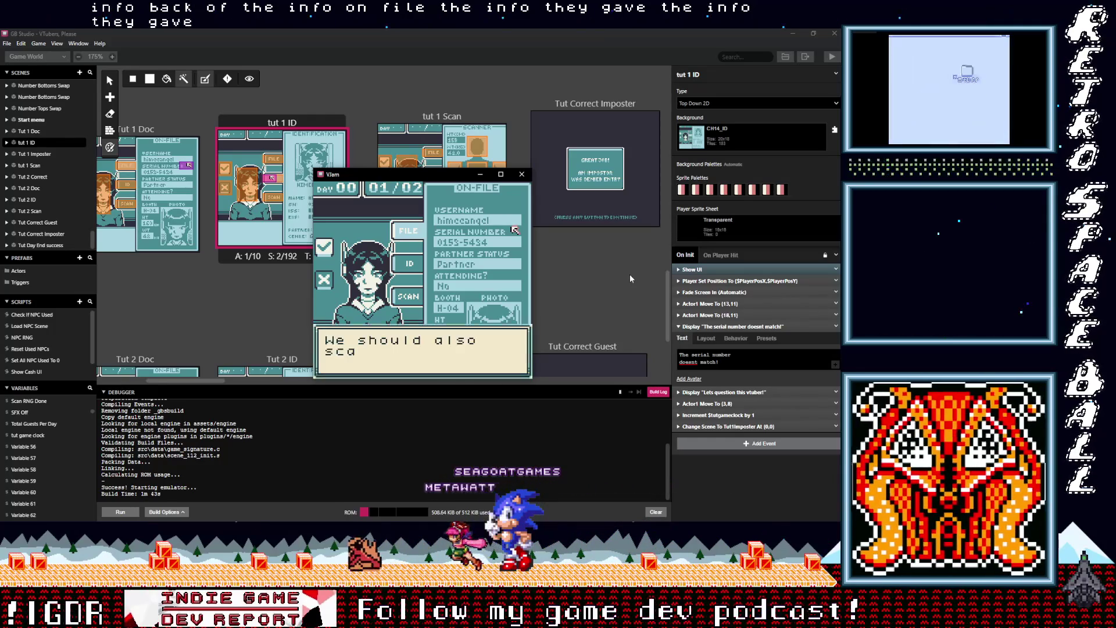
{"action": "key", "text": "z"}
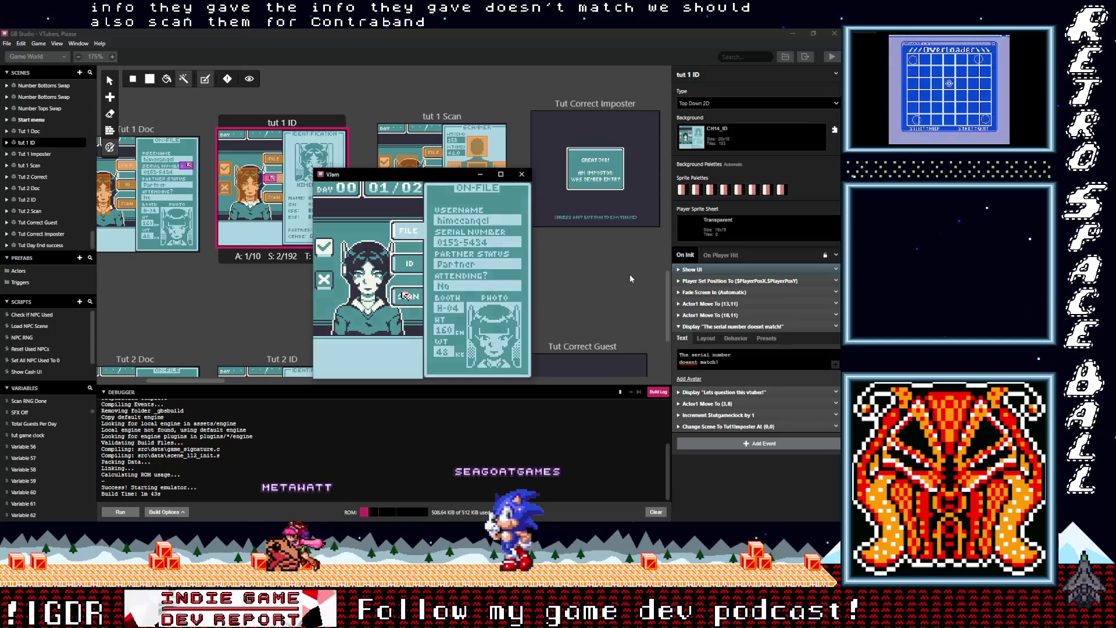
{"action": "key", "text": "z"}
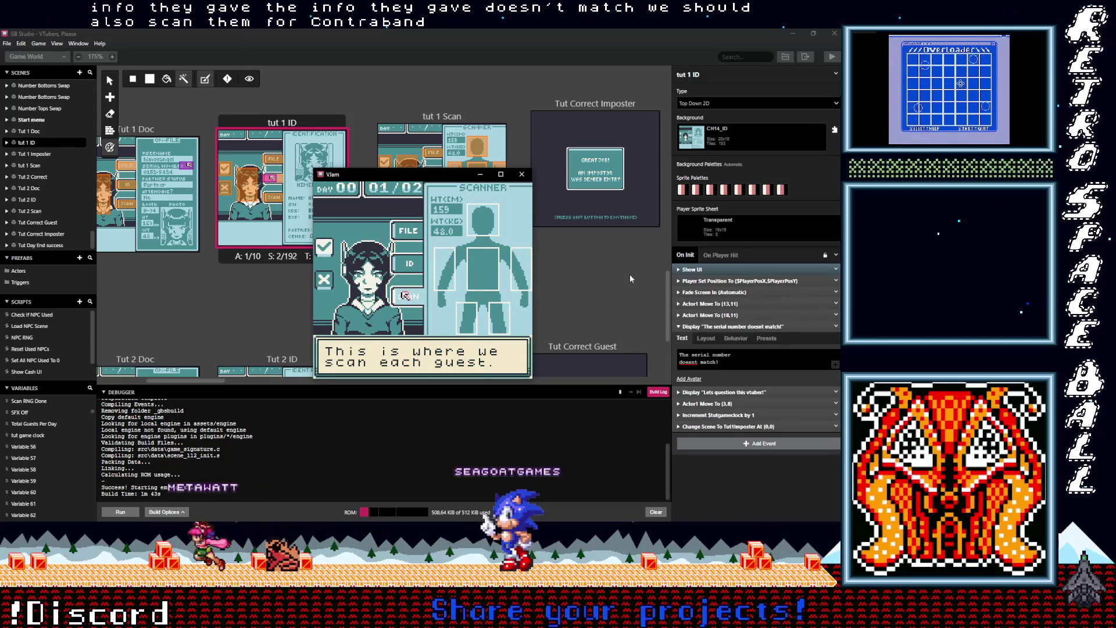
{"action": "key", "text": "z"}
{"action": "key", "text": "z"}
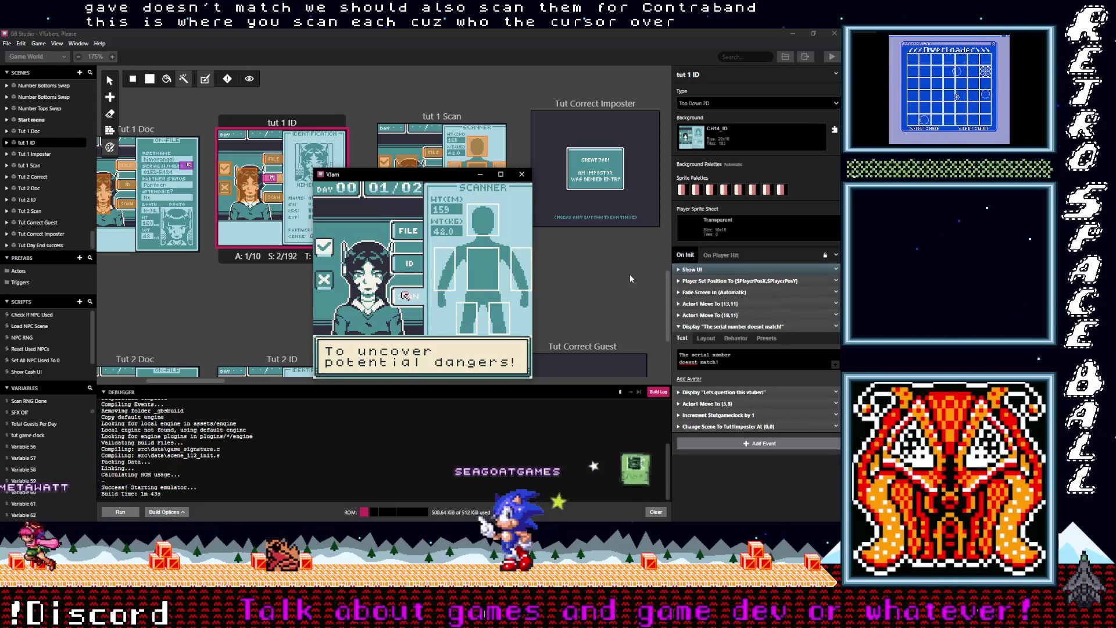
{"action": "key", "text": "z"}
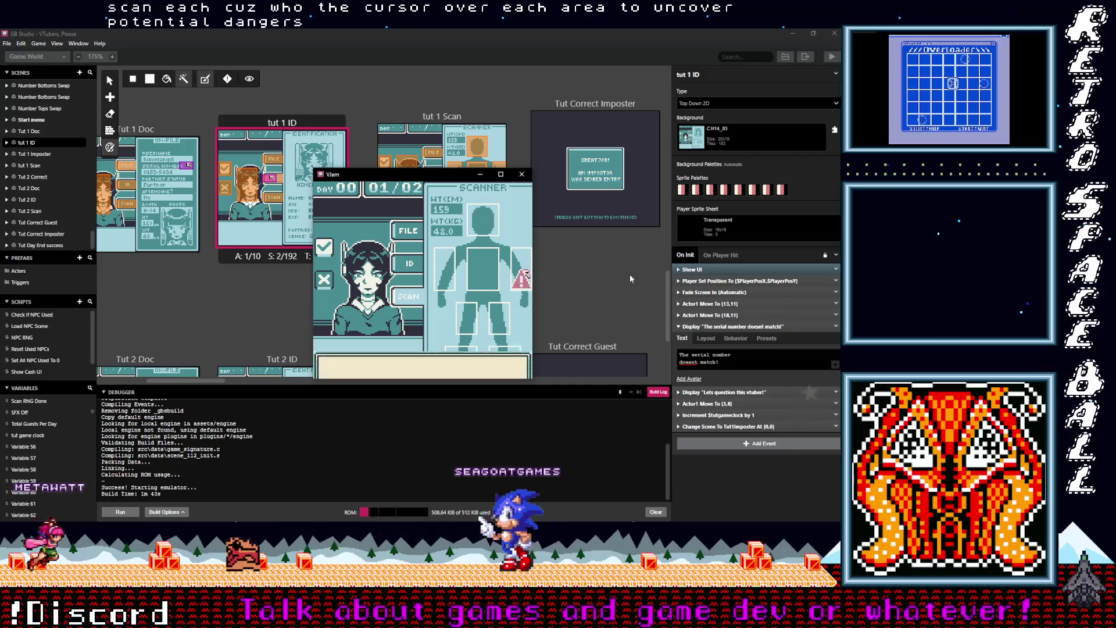
{"action": "key", "text": "z"}
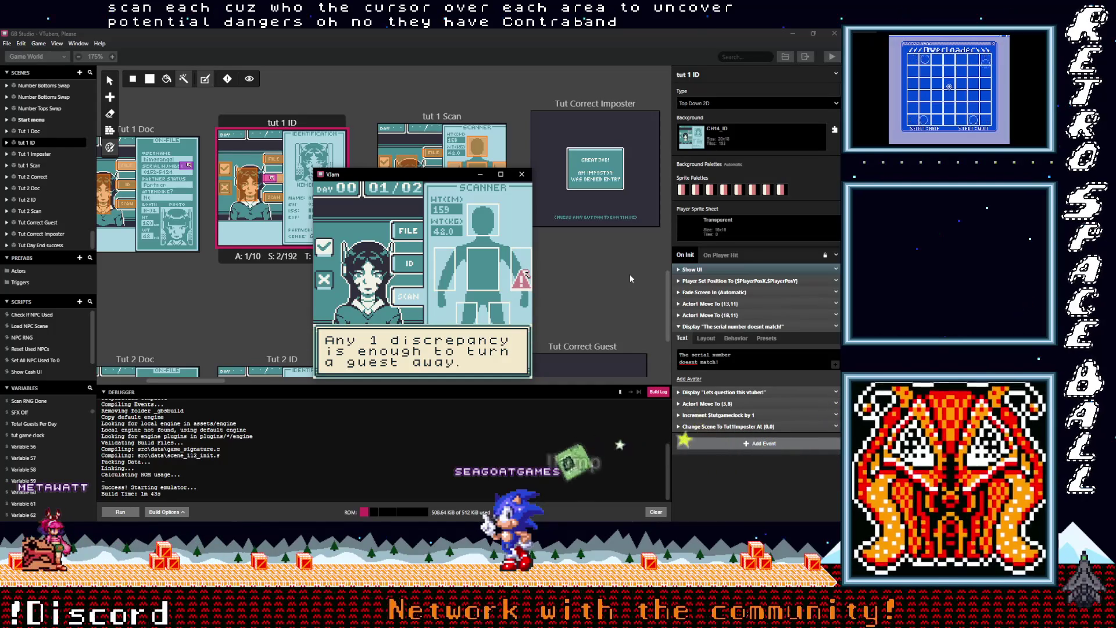
{"action": "key", "text": "z"}
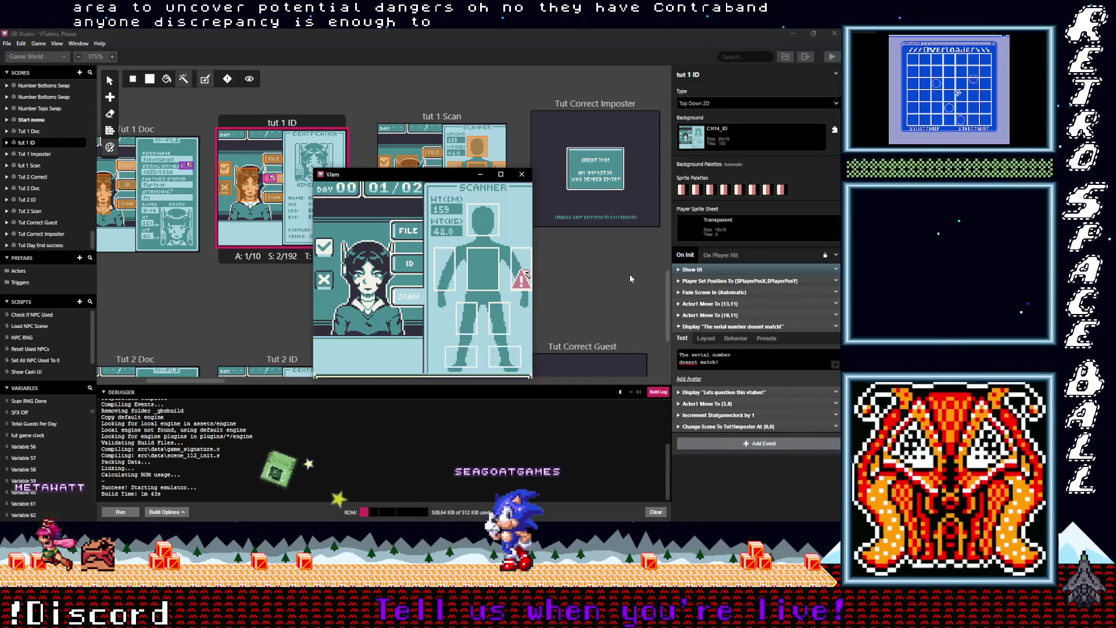
{"action": "key", "text": "z"}
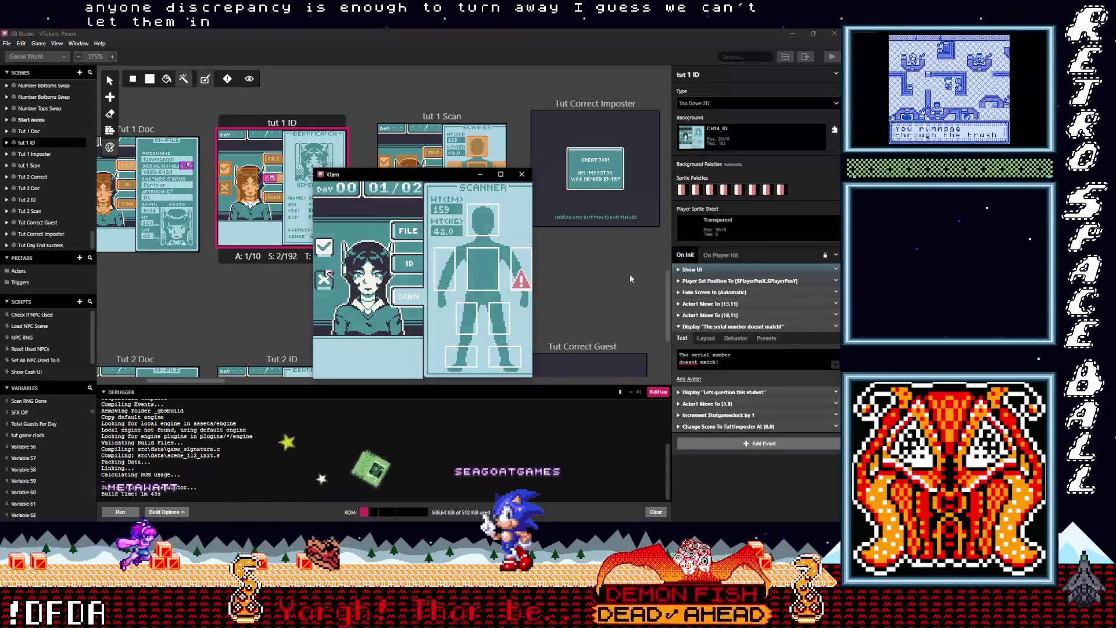
Reject the impostor, read the reward messages, and pass the Day 00 summary
{"action": "key", "text": "z"}
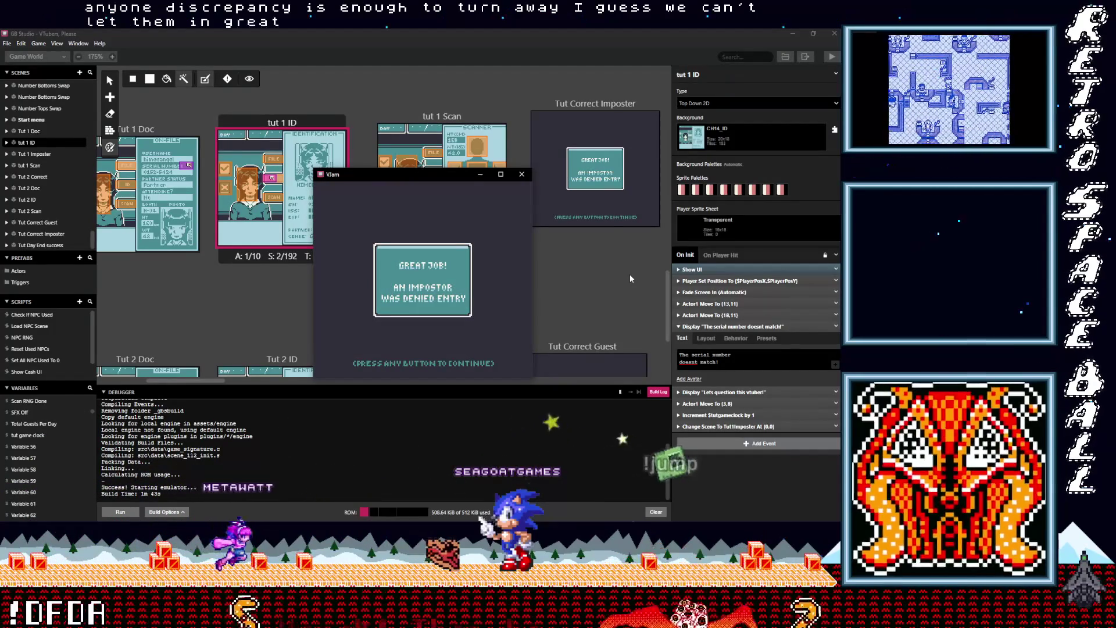
{"action": "key", "text": "z"}
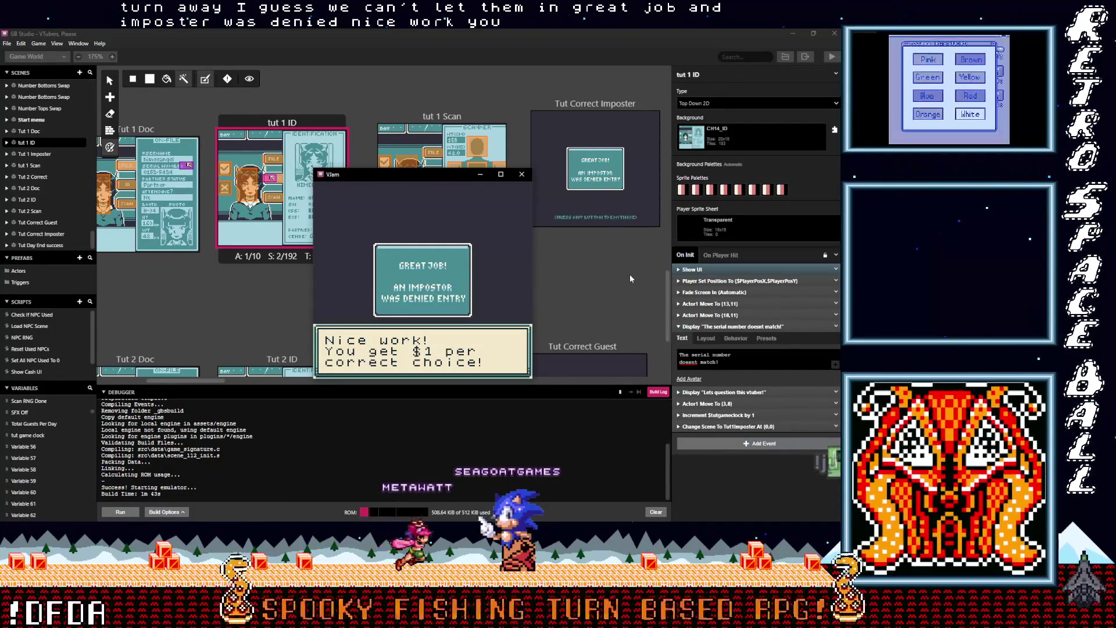
{"action": "key", "text": "z"}
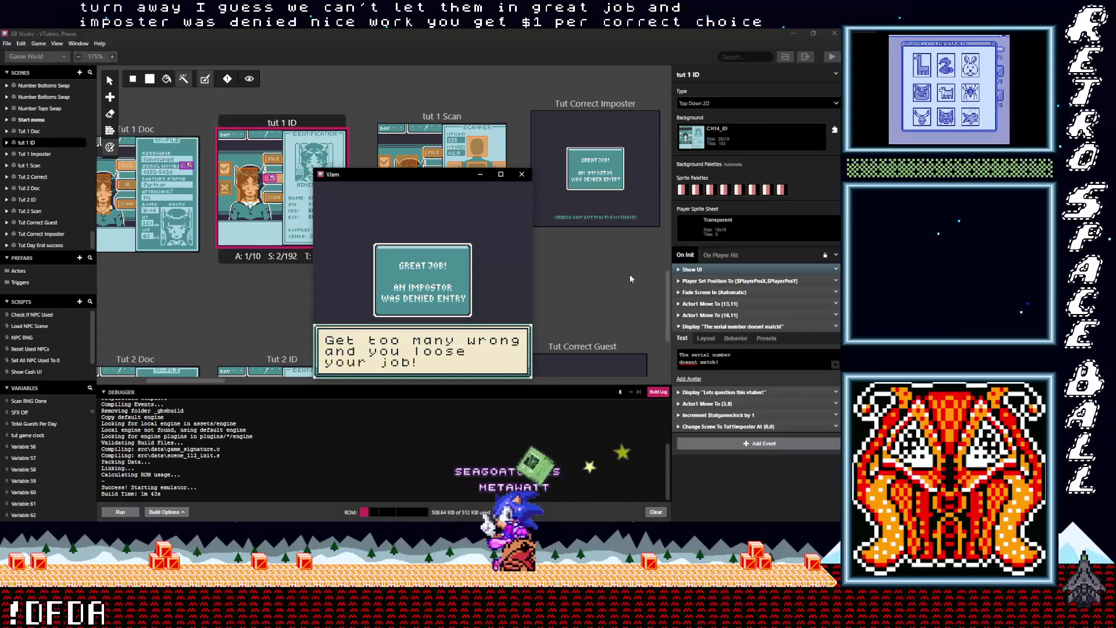
{"action": "key", "text": "z"}
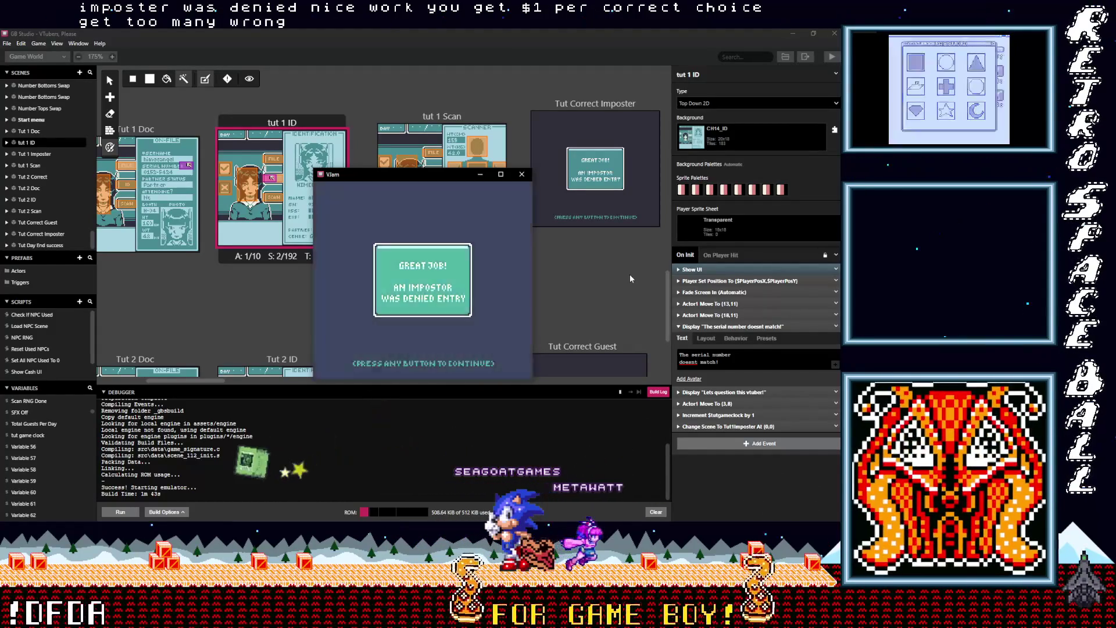
{"action": "key", "text": "z"}
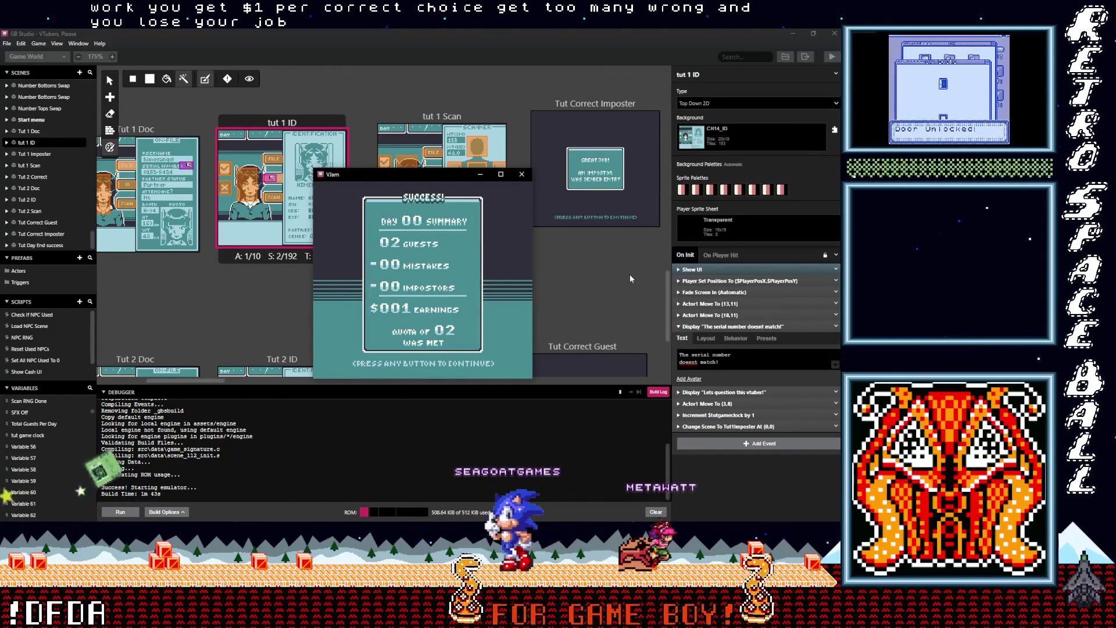
{"action": "key", "text": "z"}
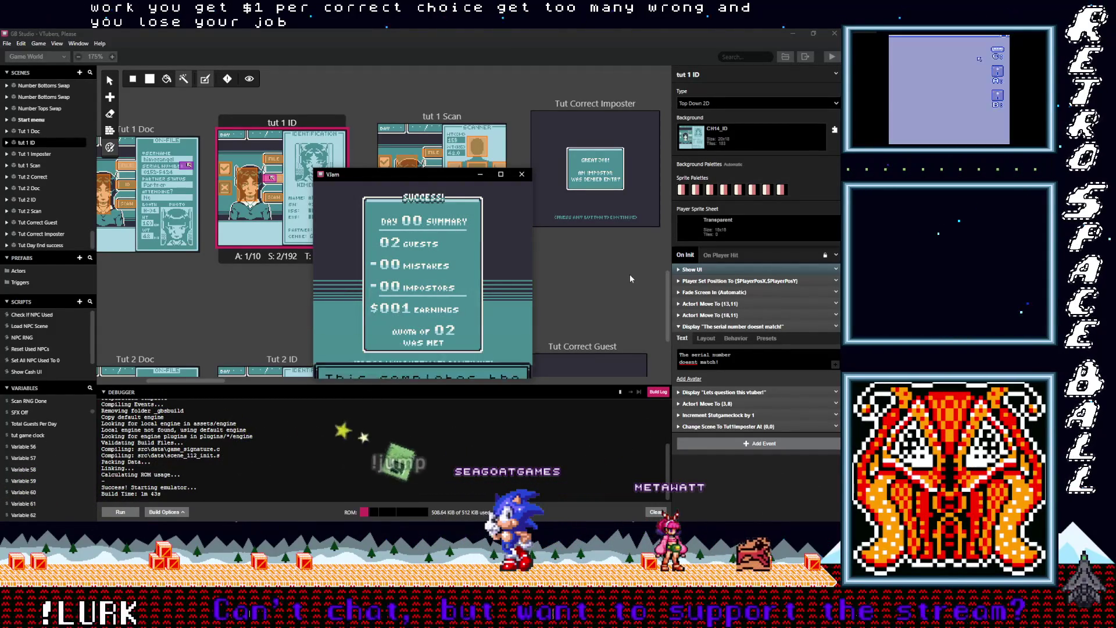
{"action": "key", "text": "z"}
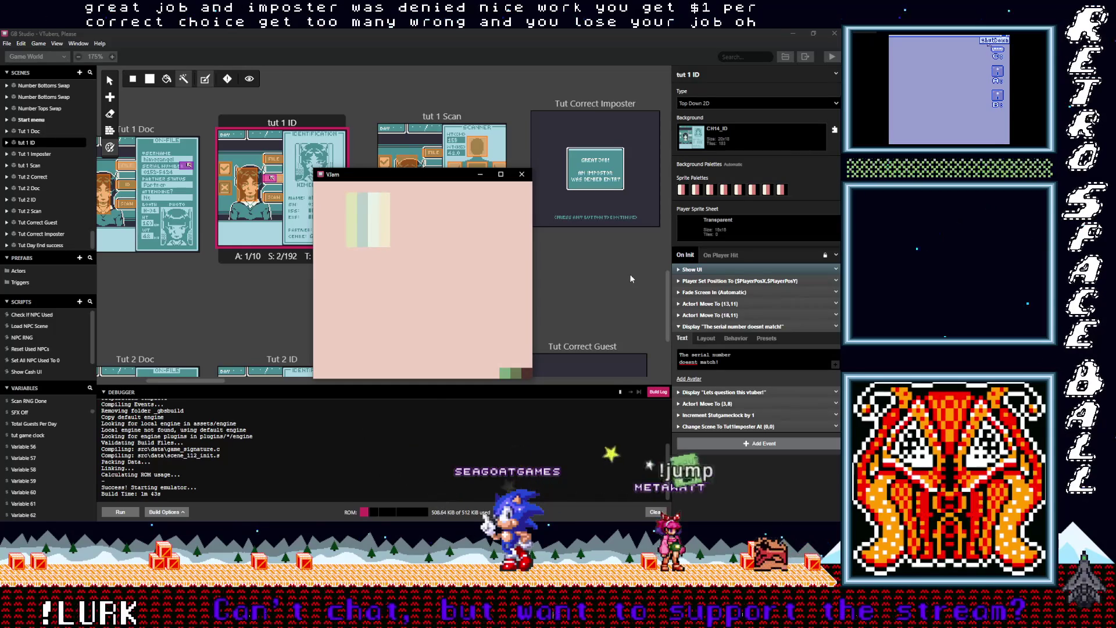
{"action": "left_click", "coordinate": [630, 279]}
Review the tut 1 Scan and Tut Correct Imposter scripts, save, and launch a new test build
{"action": "left_click_drag", "start_coordinate": [574, 285], "coordinate": [555, 282]}
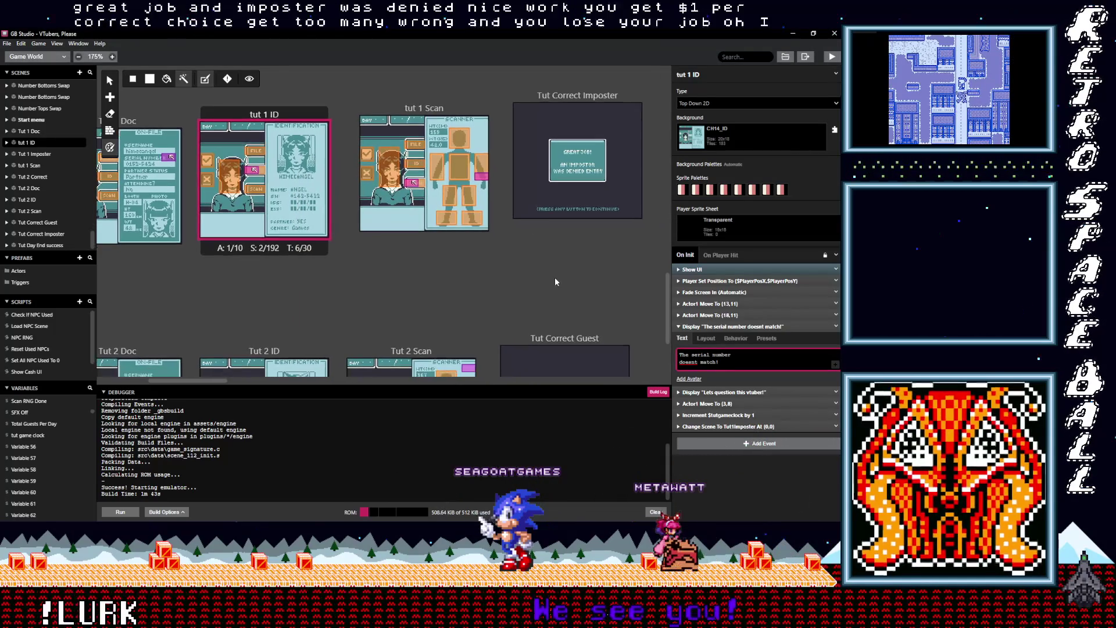
{"action": "left_click", "coordinate": [453, 106]}
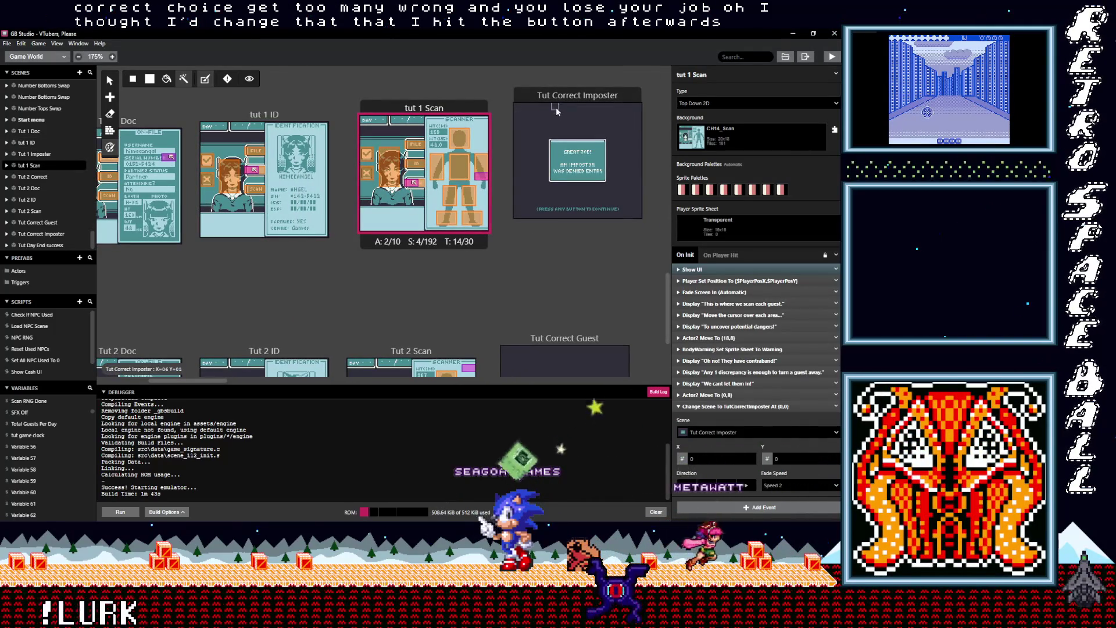
{"action": "left_click", "coordinate": [556, 107]}
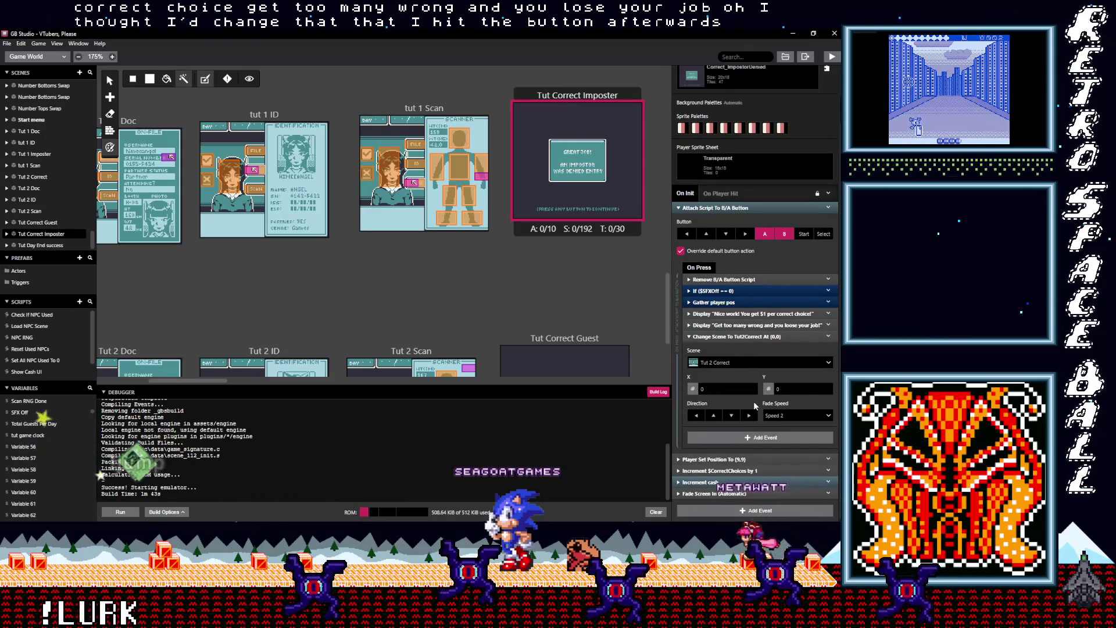
{"action": "key", "text": "ctrl+s"}
{"action": "left_click", "coordinate": [831, 57]}
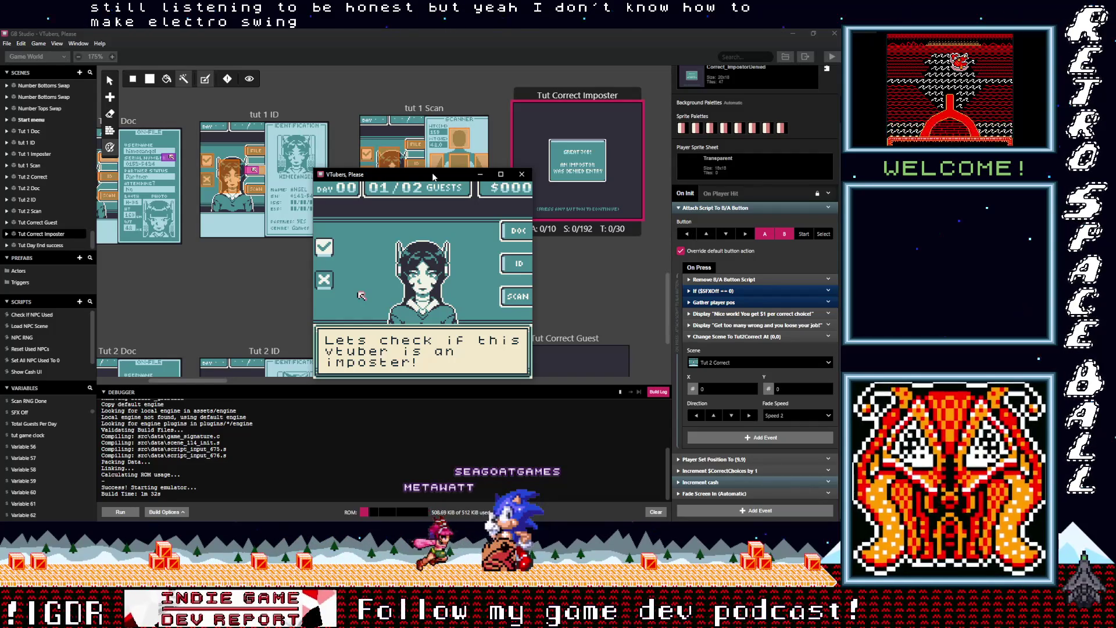
Check the guest's on-file photo and serial number in the running game
{"action": "key", "text": "z"}
{"action": "key", "text": "Up"}
{"action": "key", "text": "Right"}
{"action": "key", "text": "Right"}
{"action": "key", "text": "z"}
{"action": "key", "text": "z"}
{"action": "key", "text": "Down"}
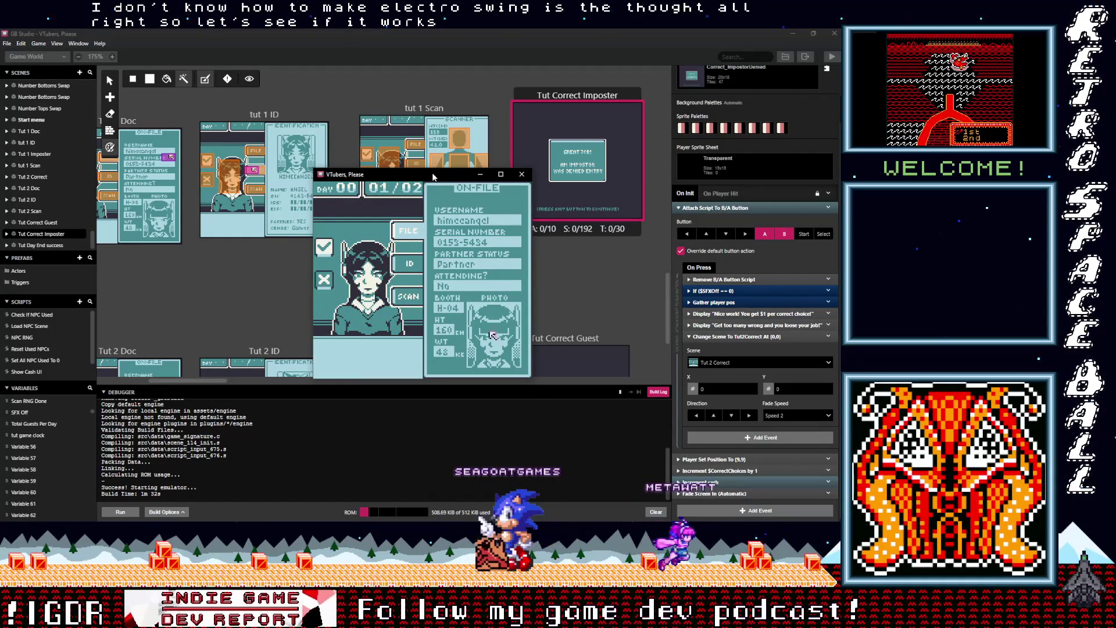
{"action": "key", "text": "z"}
{"action": "key", "text": "z"}
{"action": "key", "text": "Left"}
{"action": "key", "text": "Up"}
{"action": "key", "text": "Up"}
{"action": "key", "text": "Up"}
{"action": "key", "text": "z"}
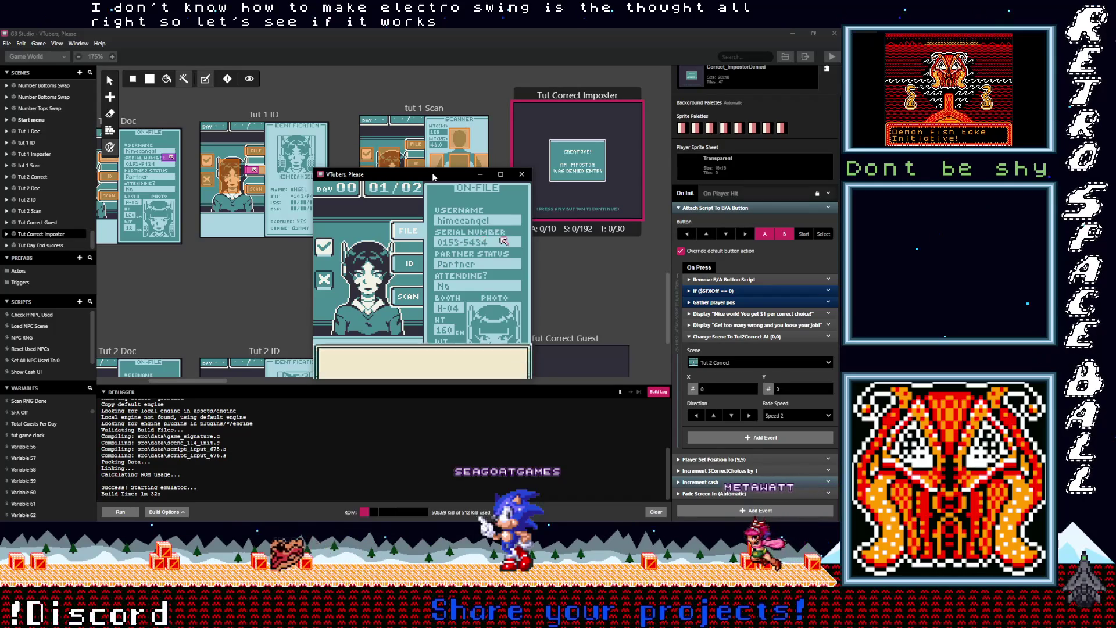
{"action": "key", "text": "z"}
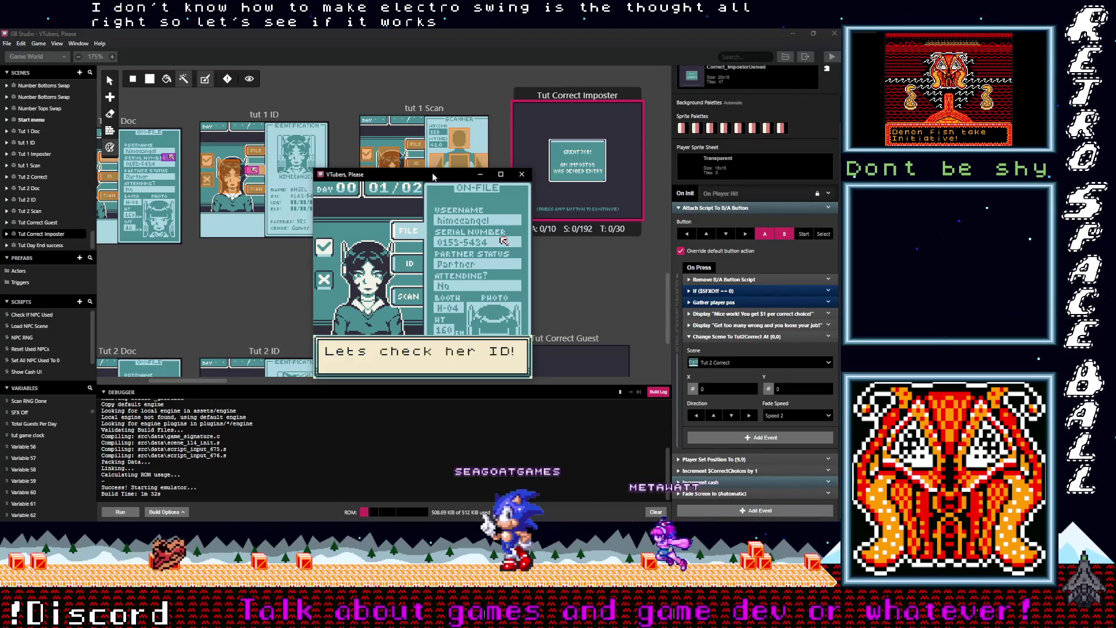
Open the guest's ID card and flag the mismatched serial number
{"action": "key", "text": "z"}
{"action": "key", "text": "Down"}
{"action": "key", "text": "Left"}
{"action": "key", "text": "z"}
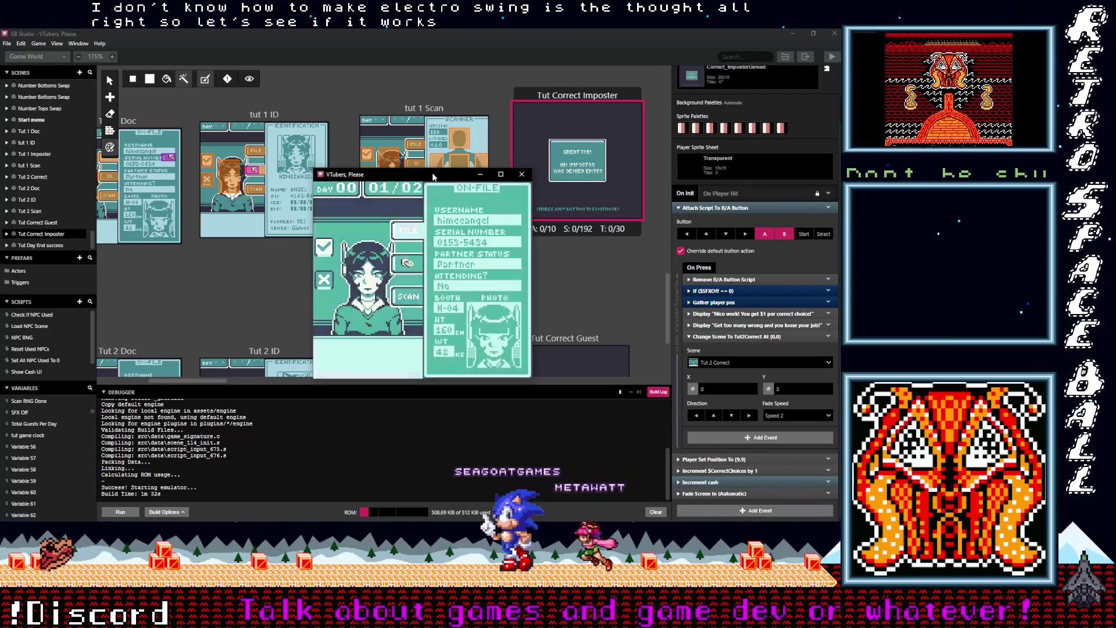
{"action": "key", "text": "Right"}
{"action": "key", "text": "z"}
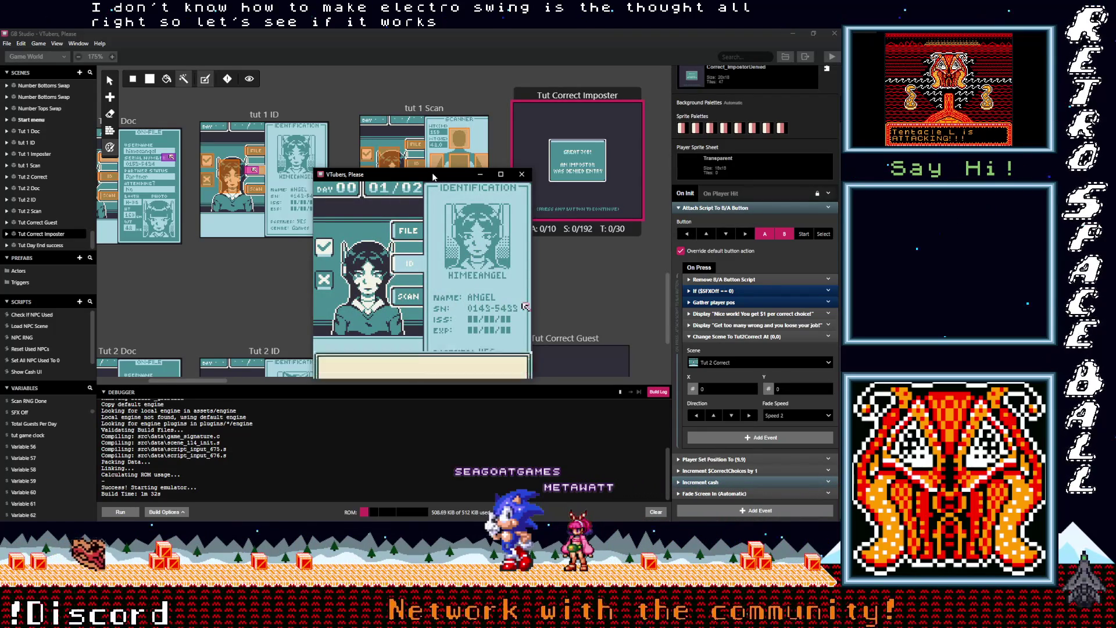
{"action": "key", "text": "z"}
{"action": "key", "text": "z"}
Question the guest about partner status and continue through the info comparison hints
{"action": "key", "text": "Up"}
{"action": "key", "text": "Left"}
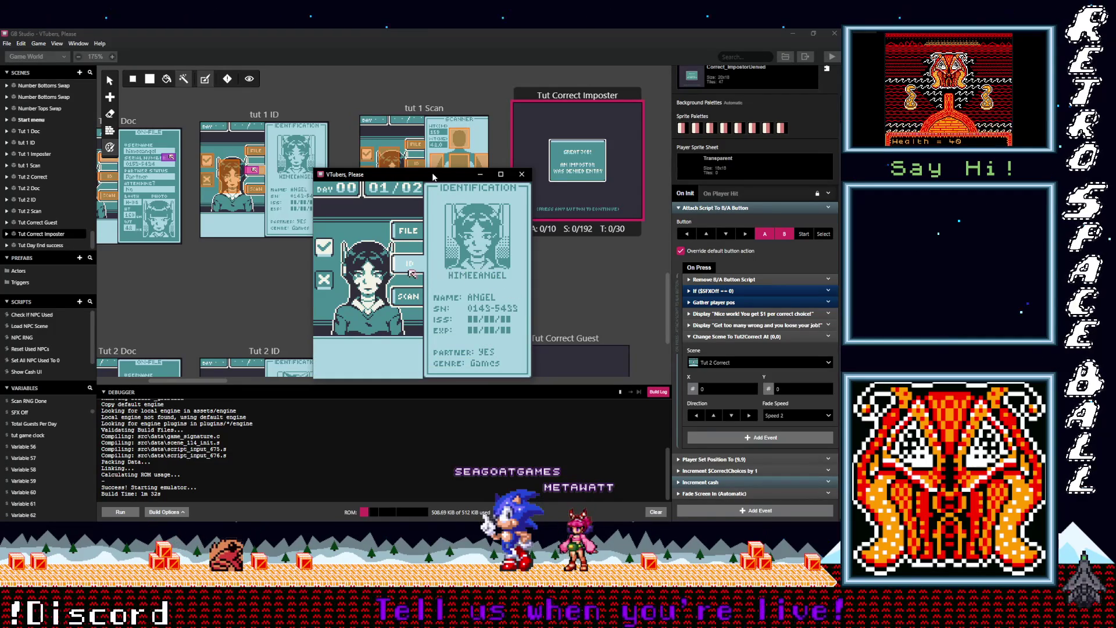
{"action": "key", "text": "z"}
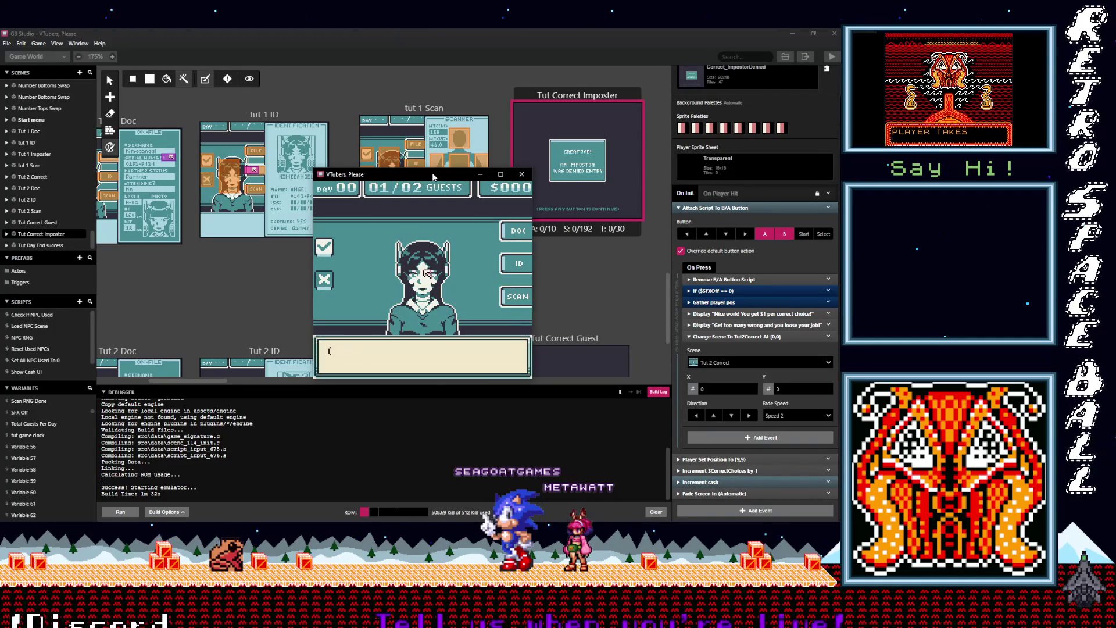
{"action": "key", "text": "z"}
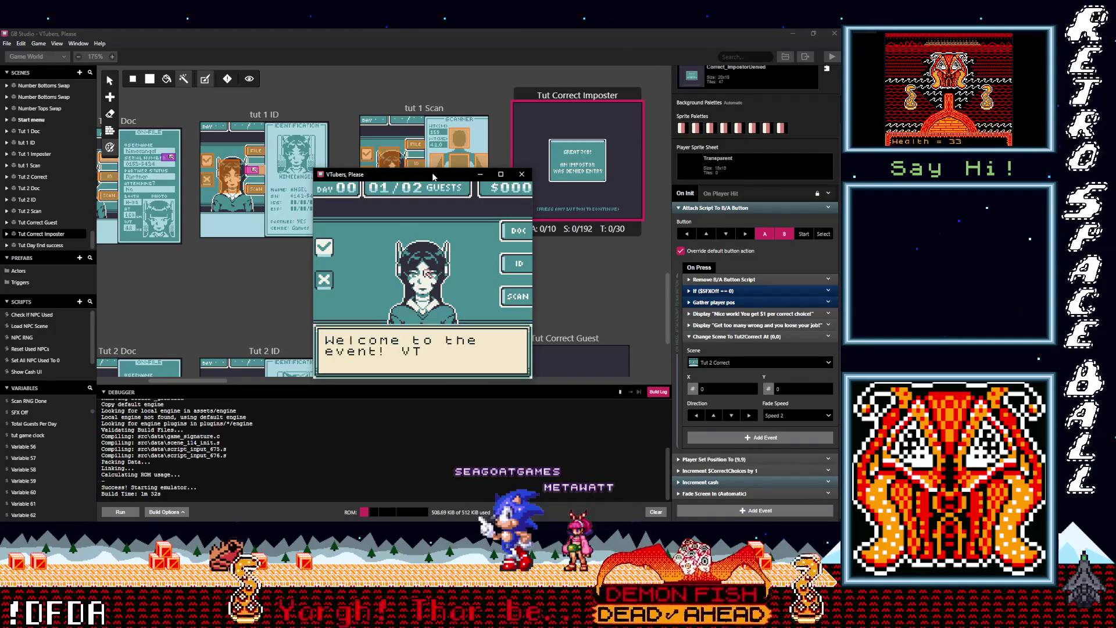
{"action": "key", "text": "z"}
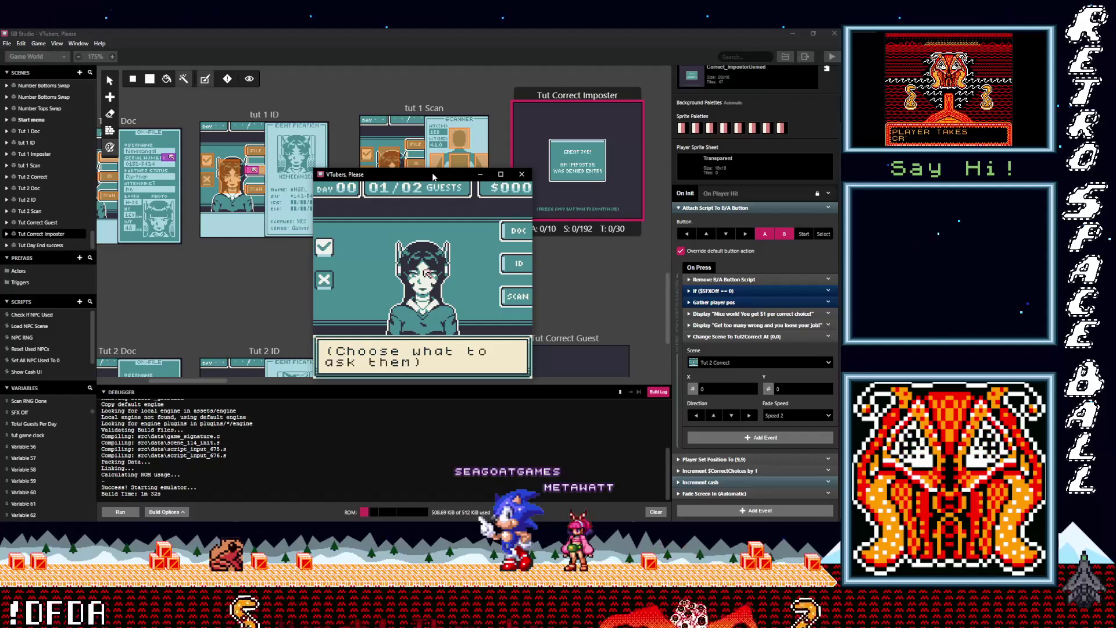
{"action": "key", "text": "z"}
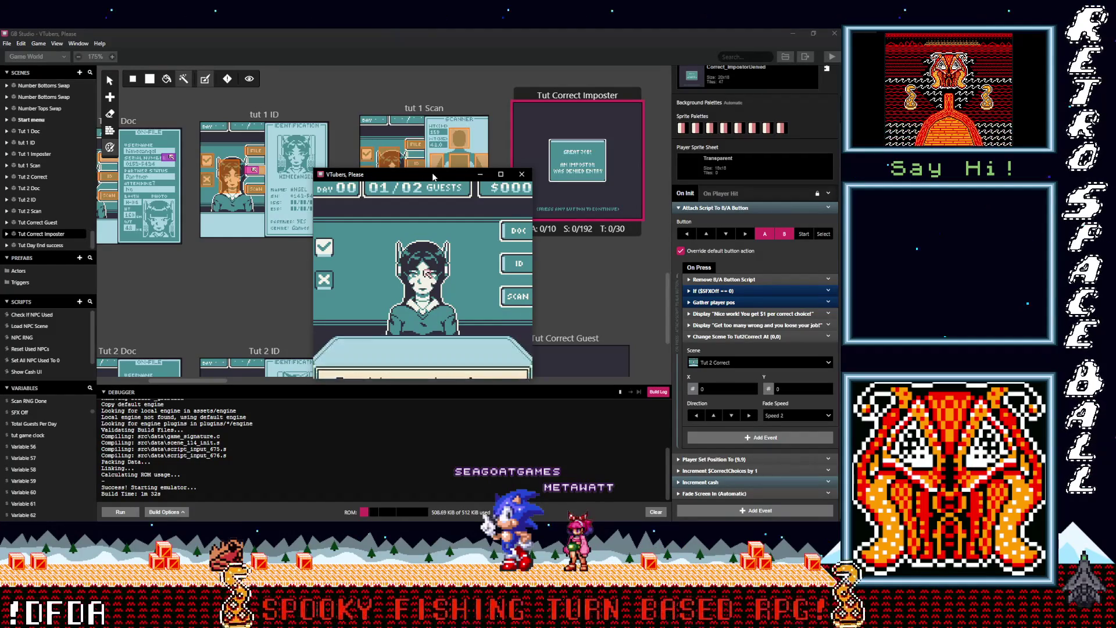
{"action": "key", "text": "z"}
{"action": "key", "text": "z"}
{"action": "key", "text": "z"}
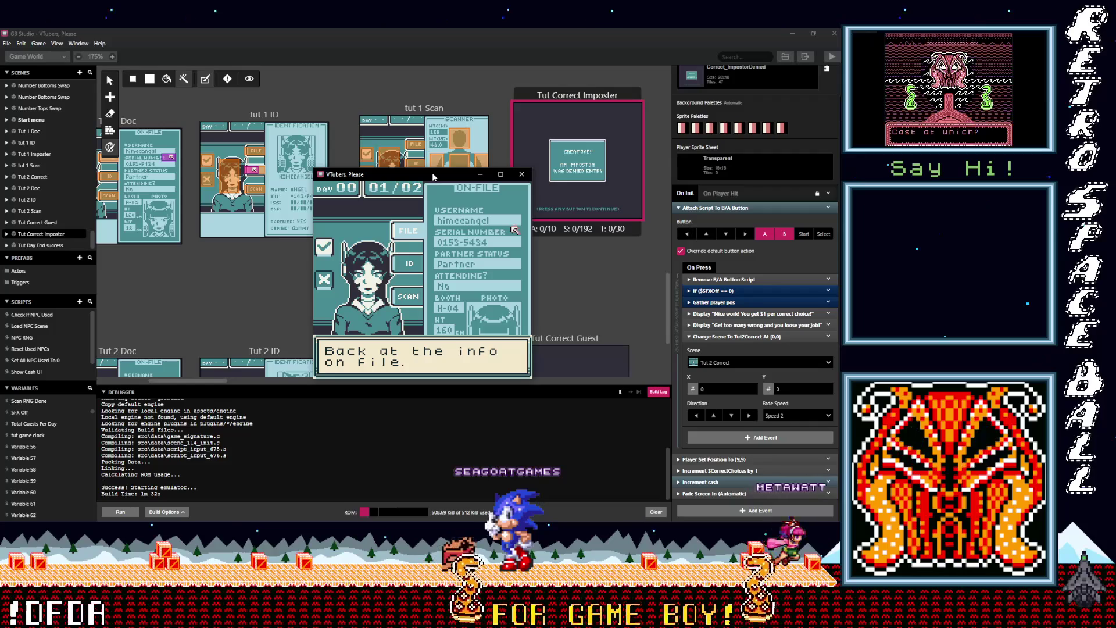
{"action": "key", "text": "z"}
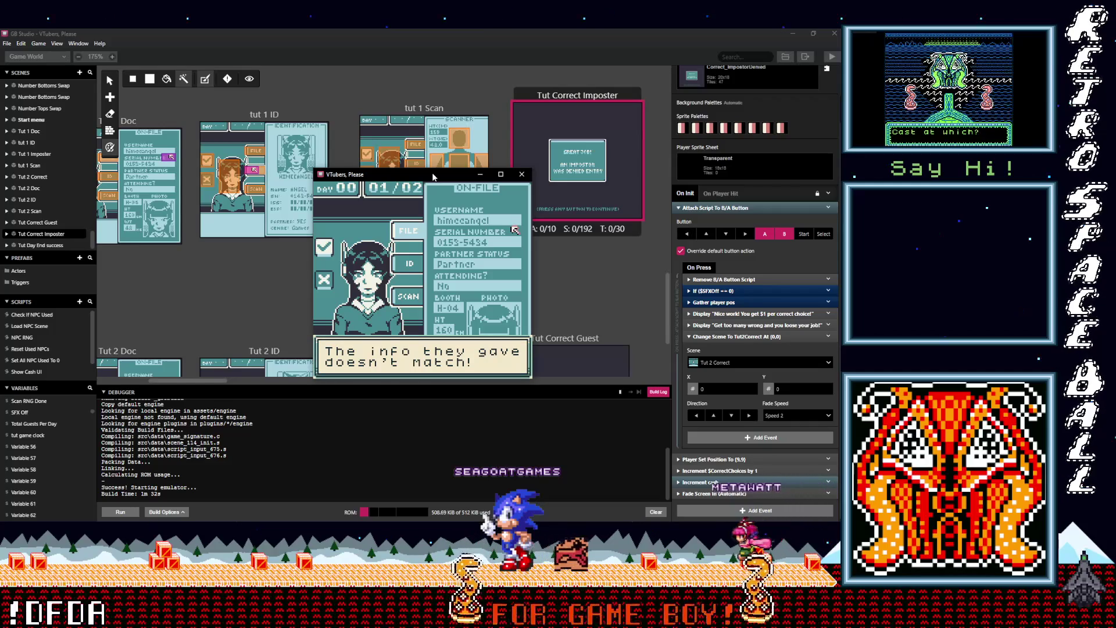
{"action": "key", "text": "z"}
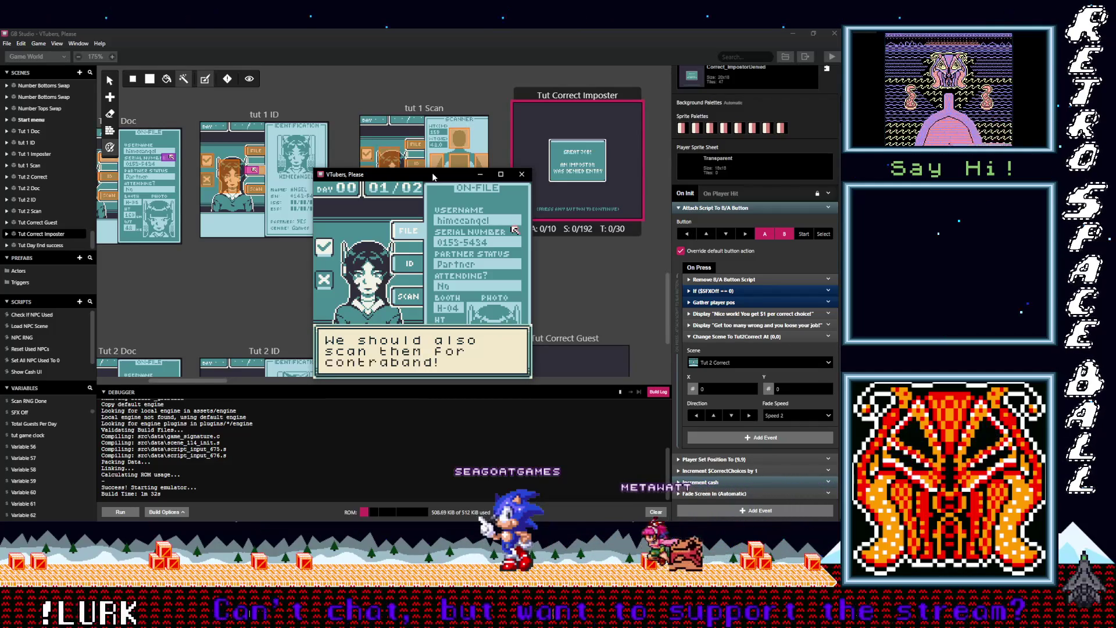
{"action": "key", "text": "z"}
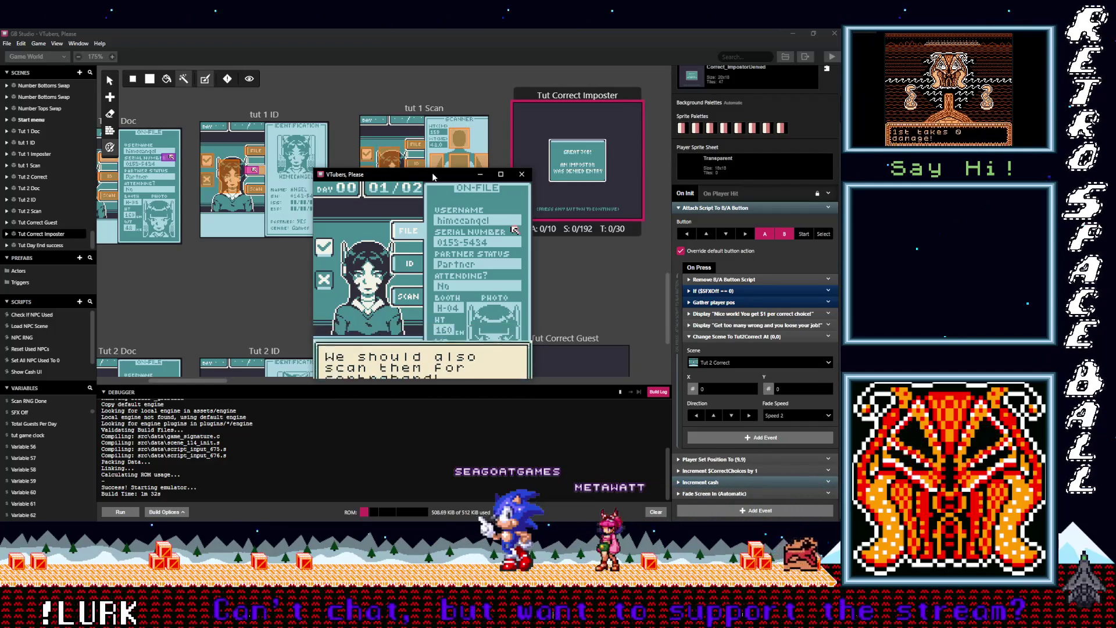
Scan the guest's right arm, turn the imposter away, and continue to the next guest
{"action": "key", "text": "z"}
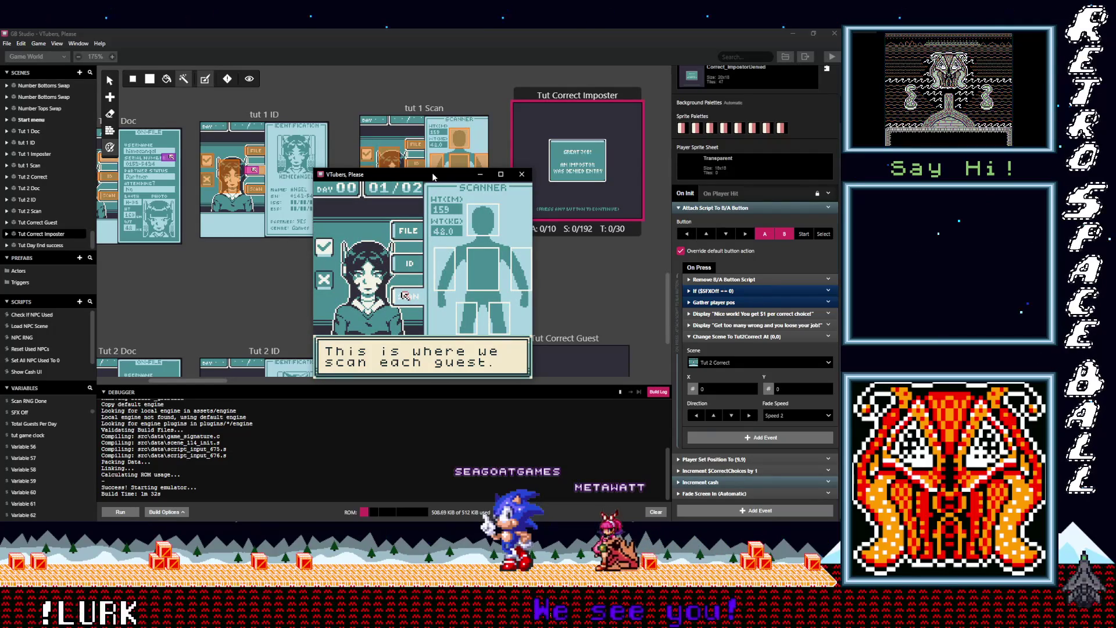
{"action": "key", "text": "z"}
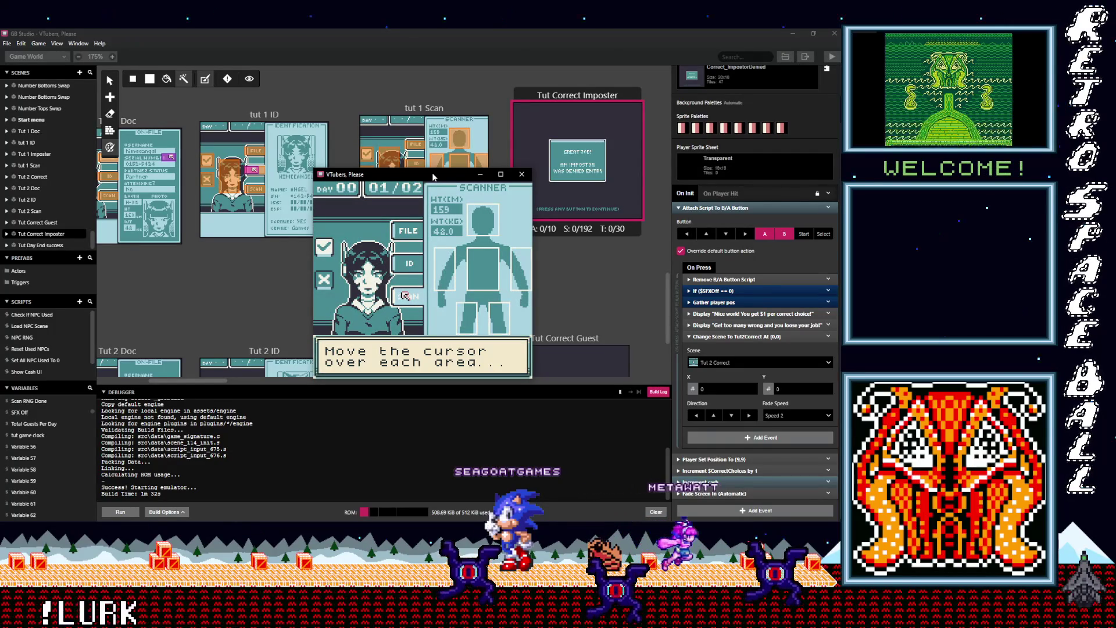
{"action": "key", "text": "z"}
{"action": "key", "text": "z"}
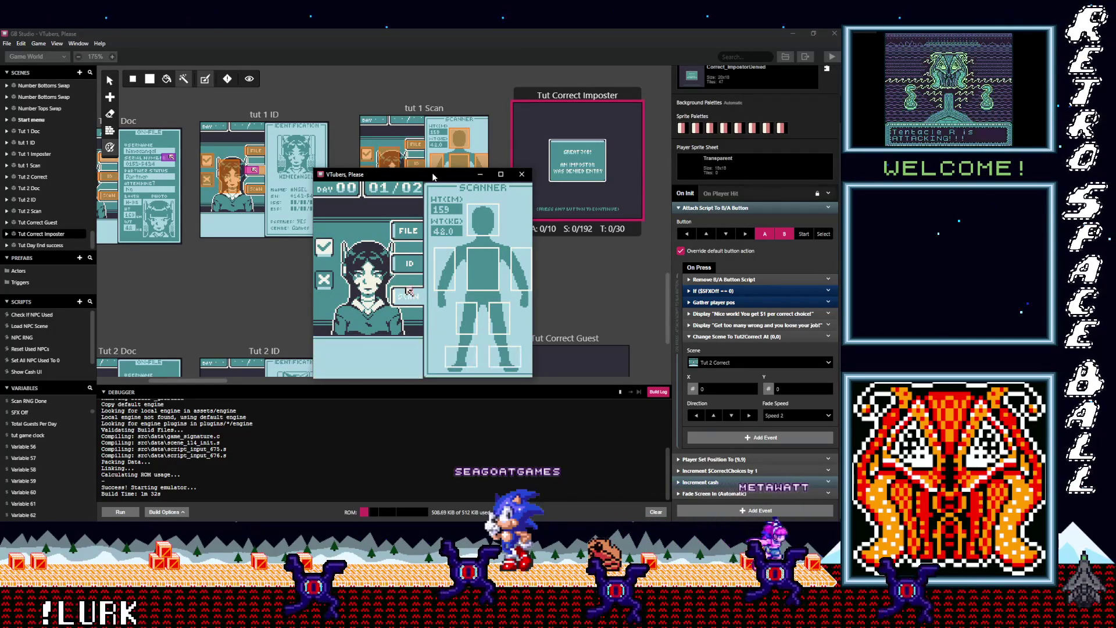
{"action": "key", "text": "Right"}
{"action": "key", "text": "Right"}
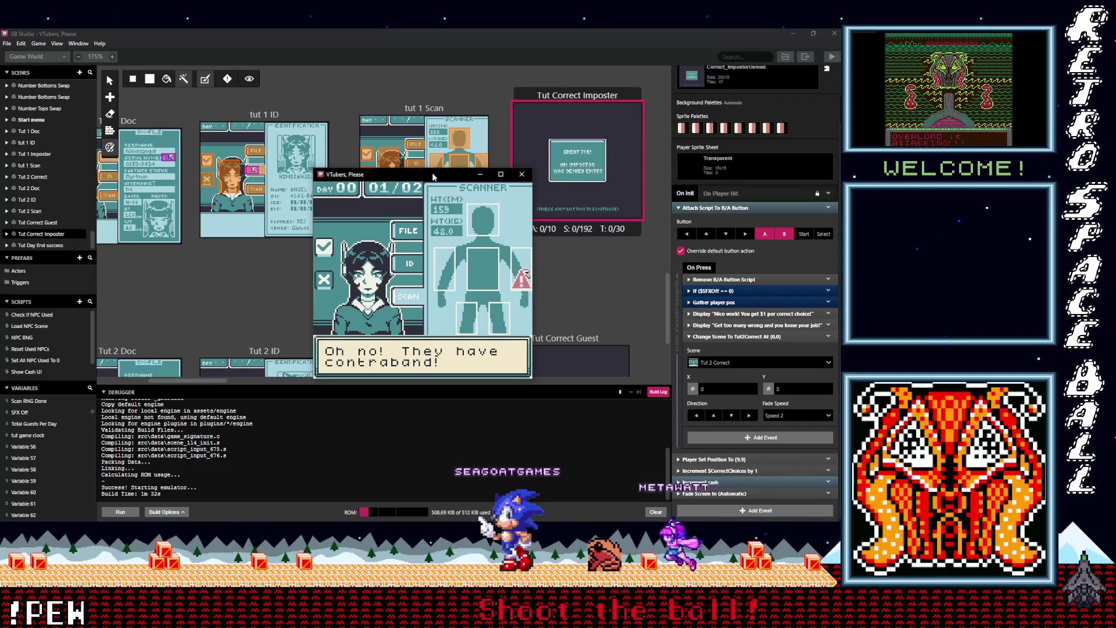
{"action": "key", "text": "z"}
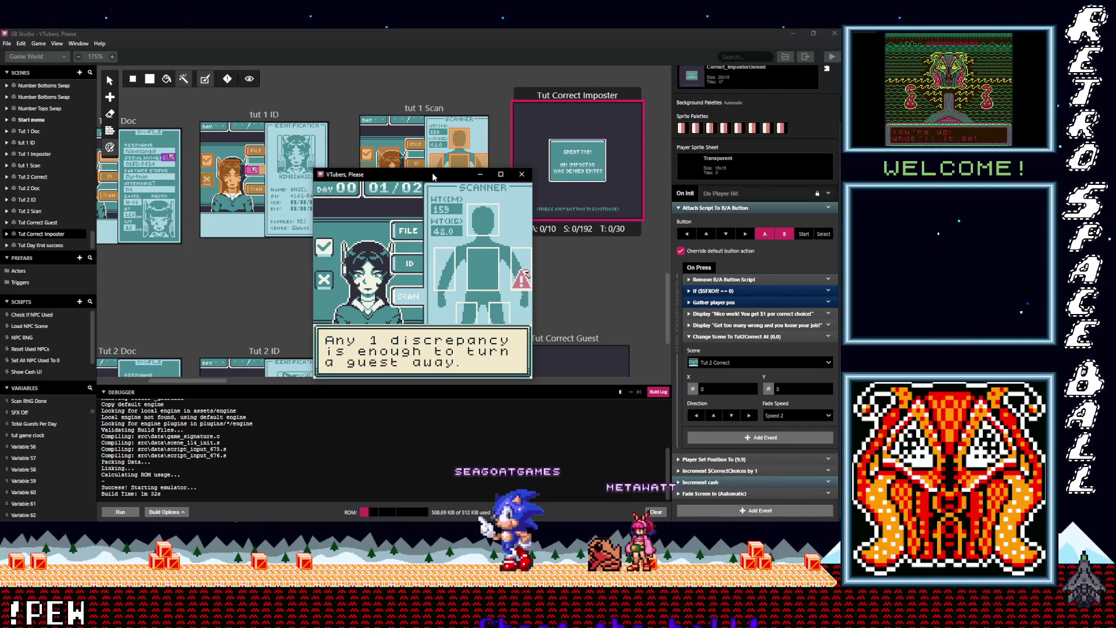
{"action": "key", "text": "z"}
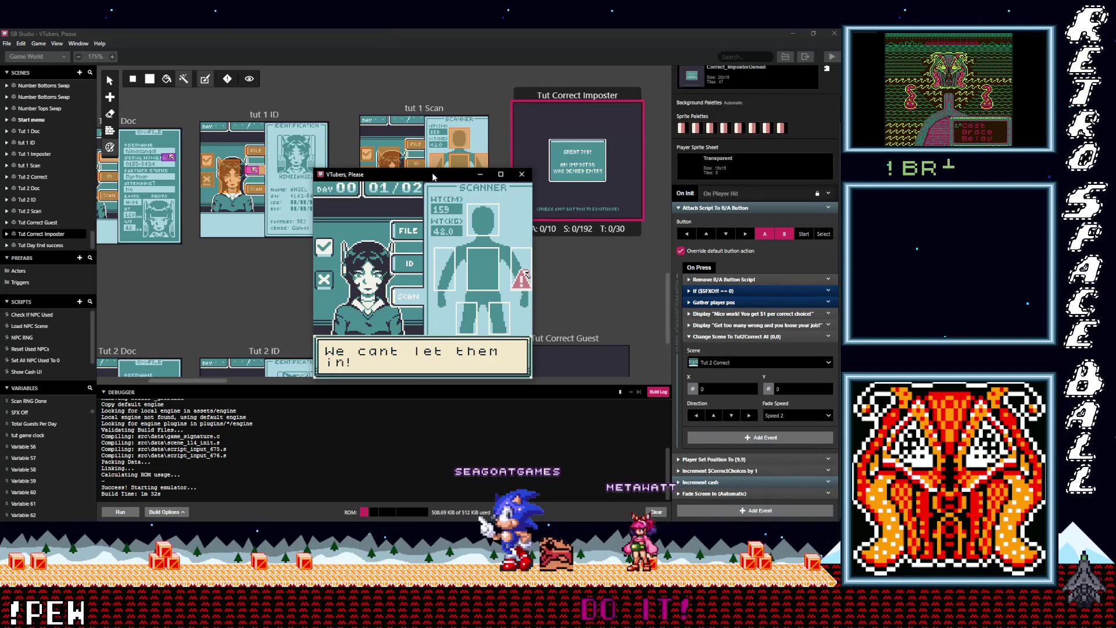
{"action": "key", "text": "z"}
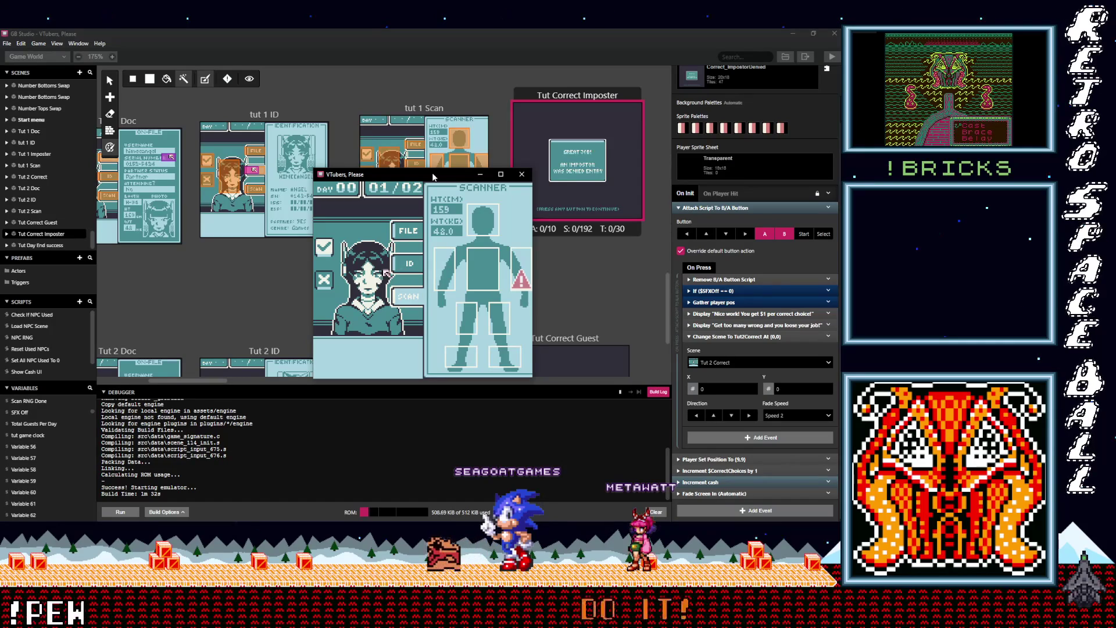
{"action": "key", "text": "z"}
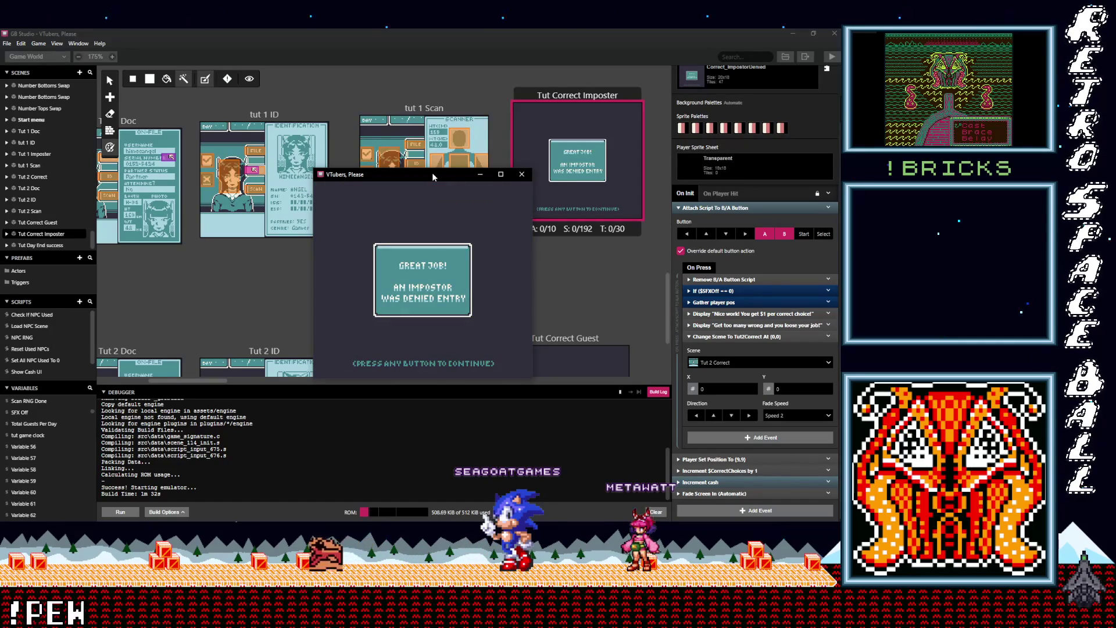
{"action": "key", "text": "z"}
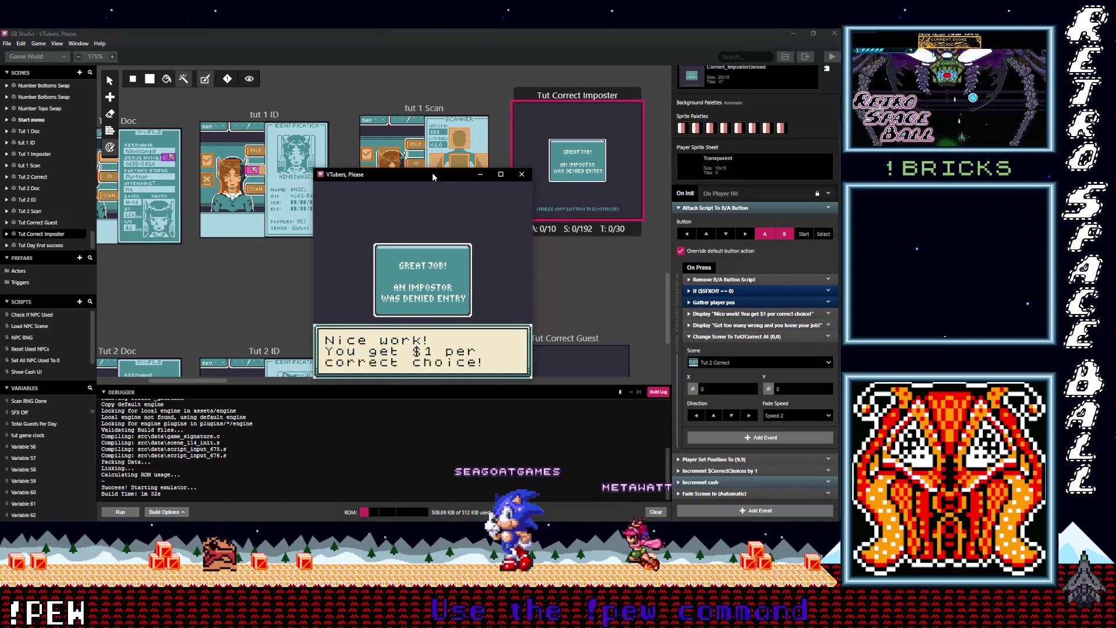
{"action": "key", "text": "z"}
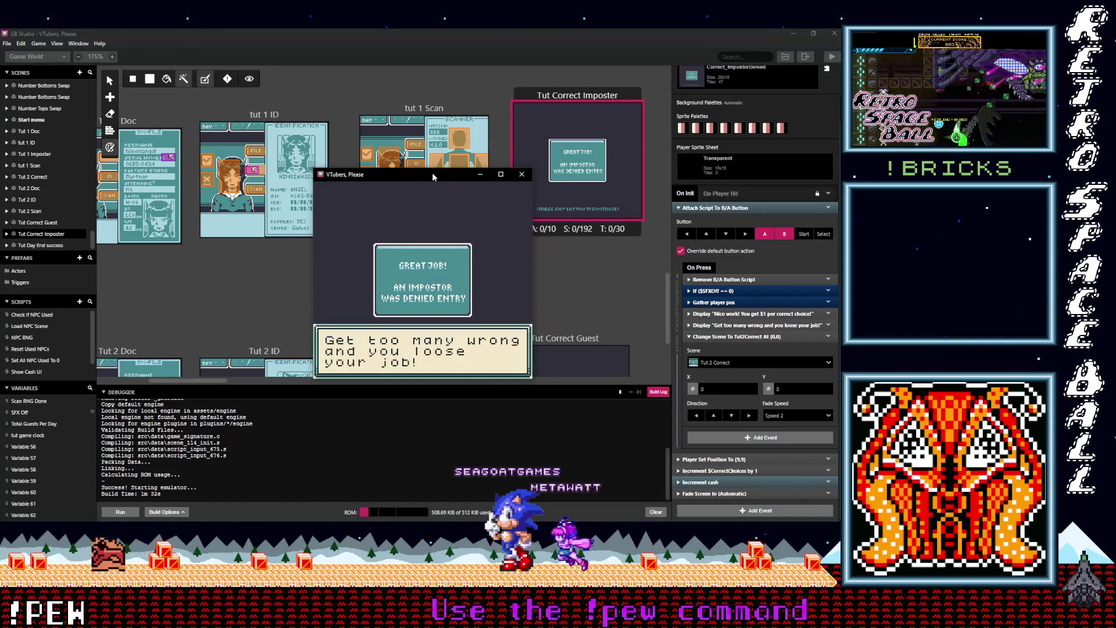
{"action": "key", "text": "z"}
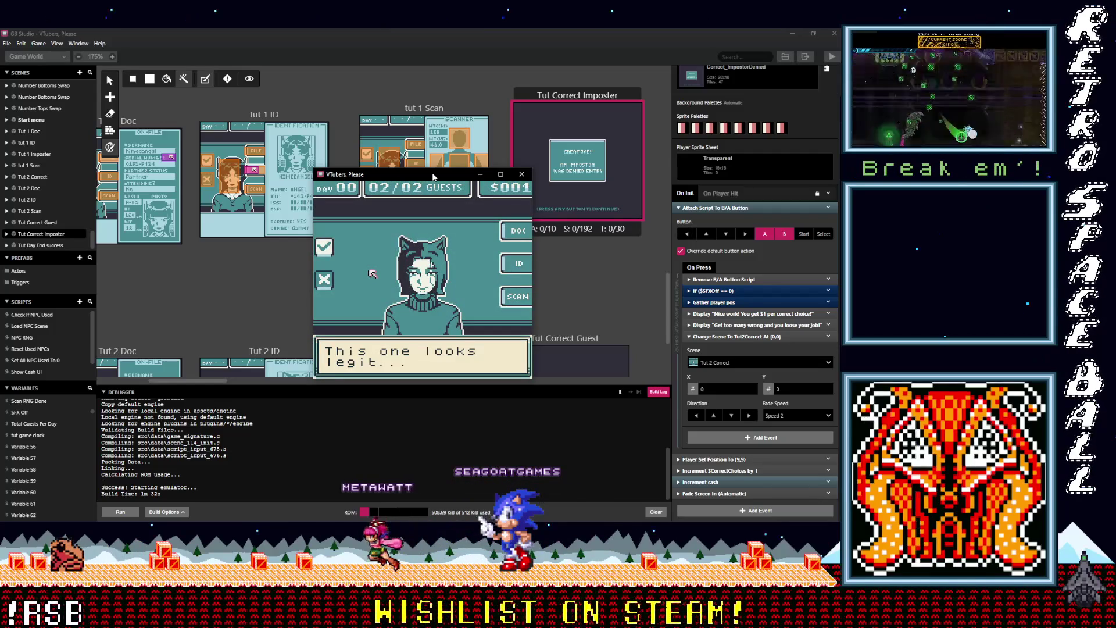
{"action": "left_click", "coordinate": [569, 94]}
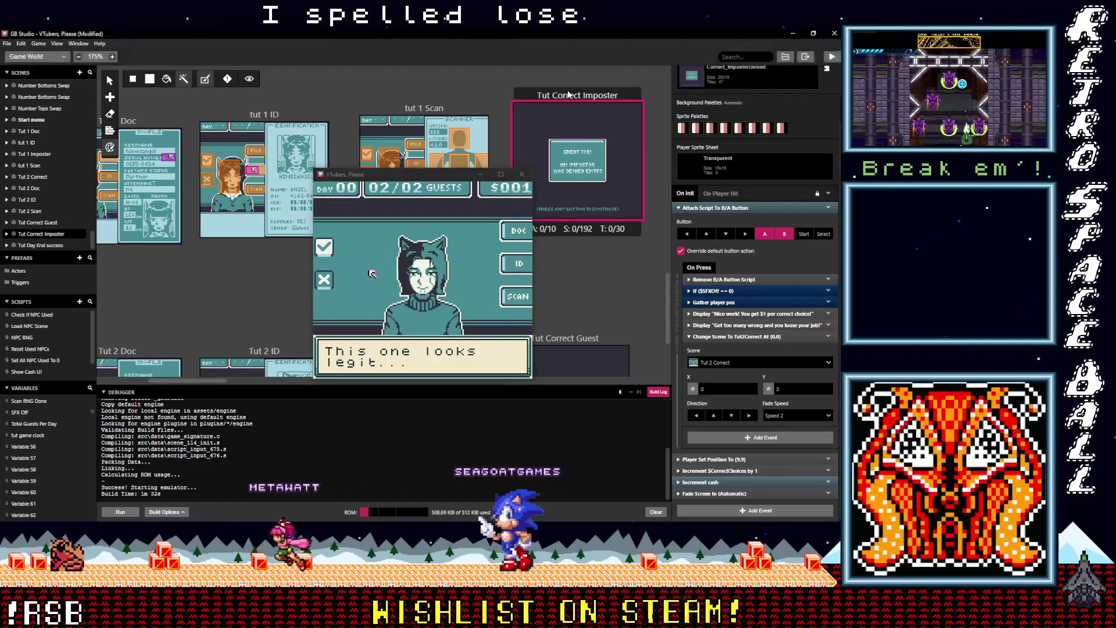
Change 'loose' to 'lose' in the 'Get too many wrong…' dialogue event
{"action": "left_click_drag", "start_coordinate": [224, 379], "coordinate": [243, 381]}
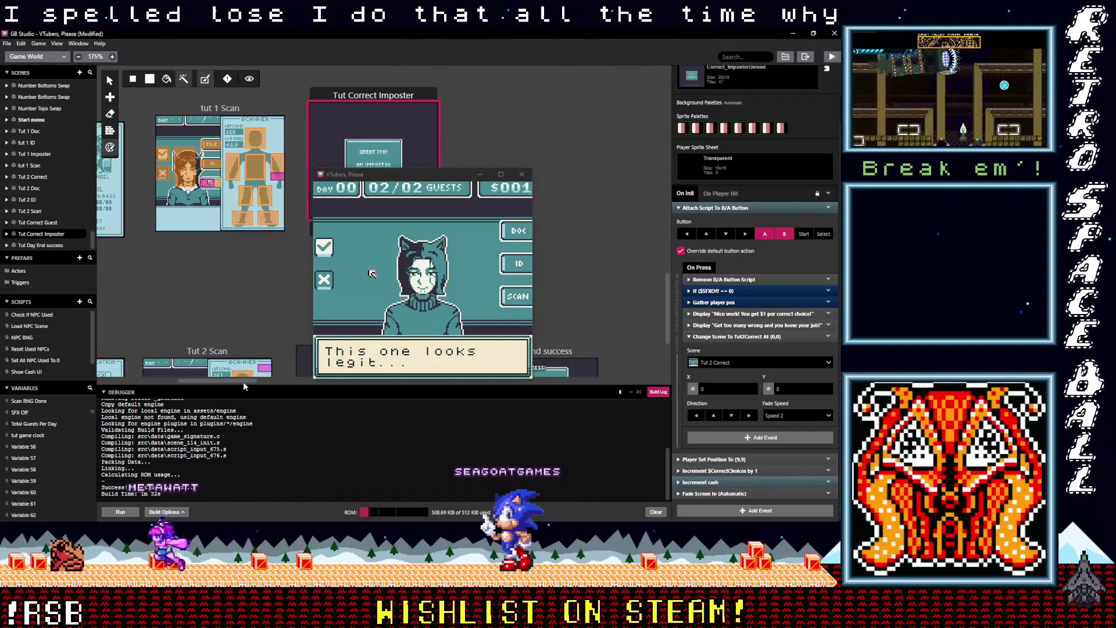
{"action": "left_click", "coordinate": [756, 325]}
{"action": "left_click", "coordinate": [728, 362]}
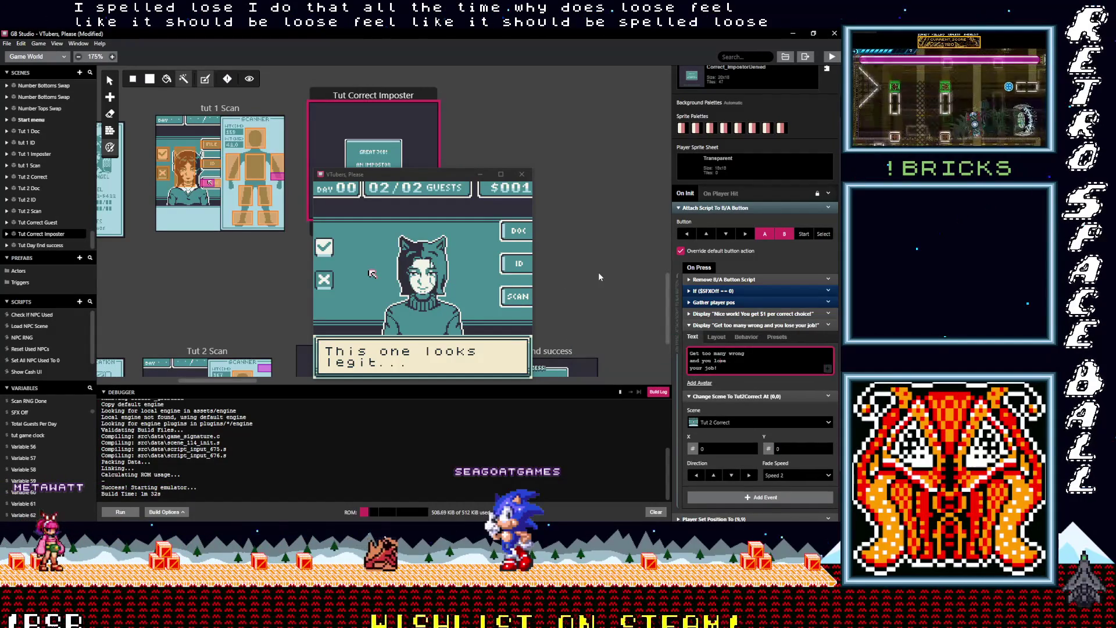
{"action": "left_click", "coordinate": [639, 207]}
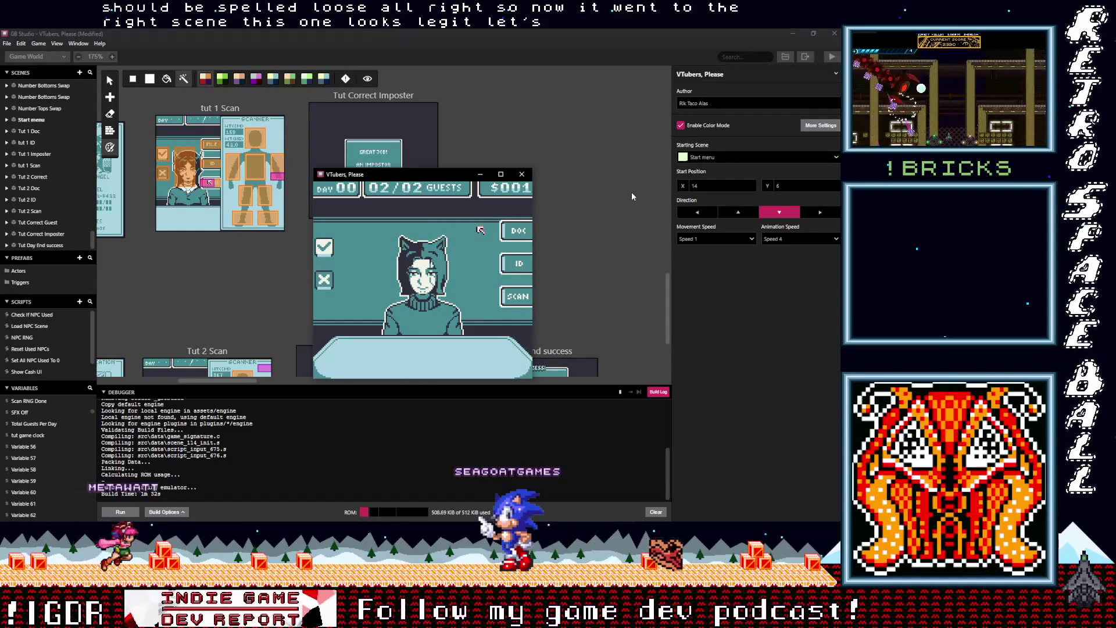
Open the second guest's file and ID card, reaching 'The info checks out!' with partner and genre details
{"action": "key", "text": "z"}
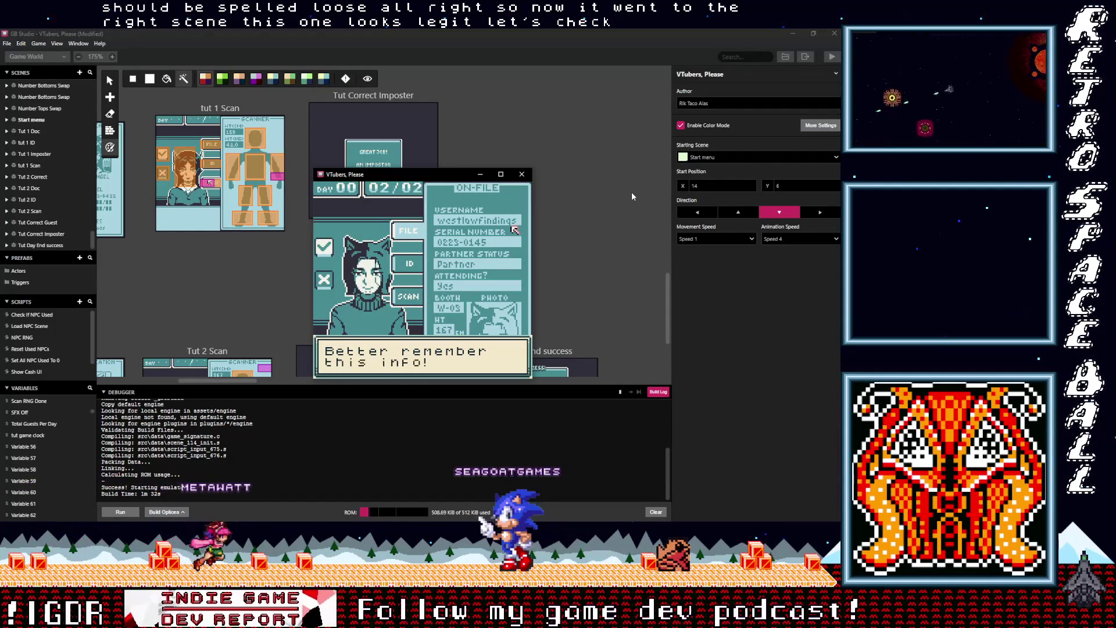
{"action": "key", "text": "z"}
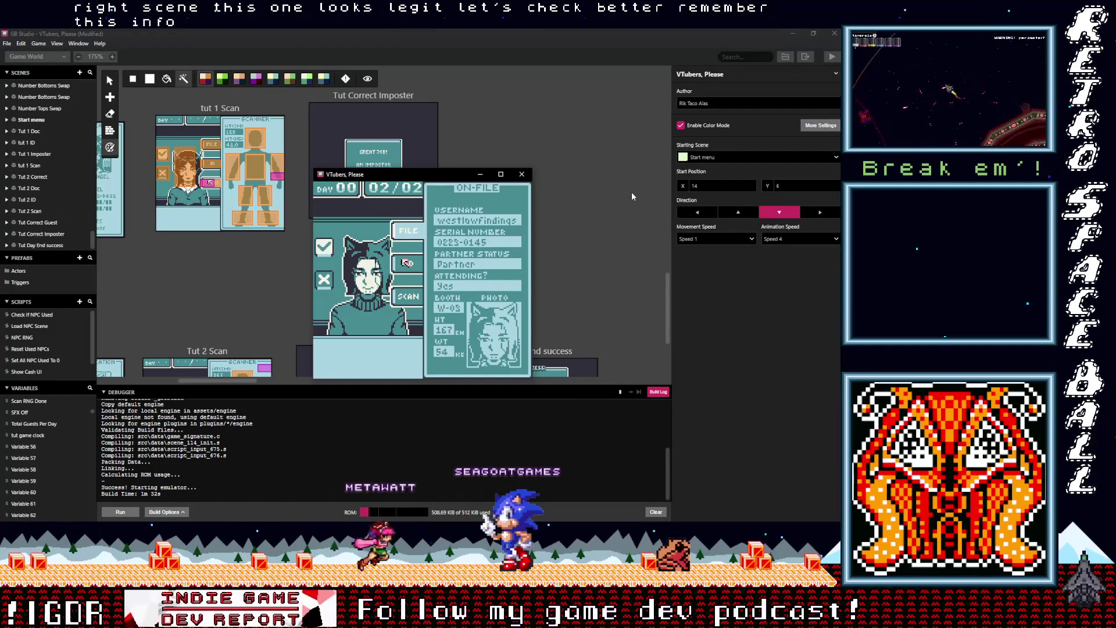
{"action": "key", "text": "z"}
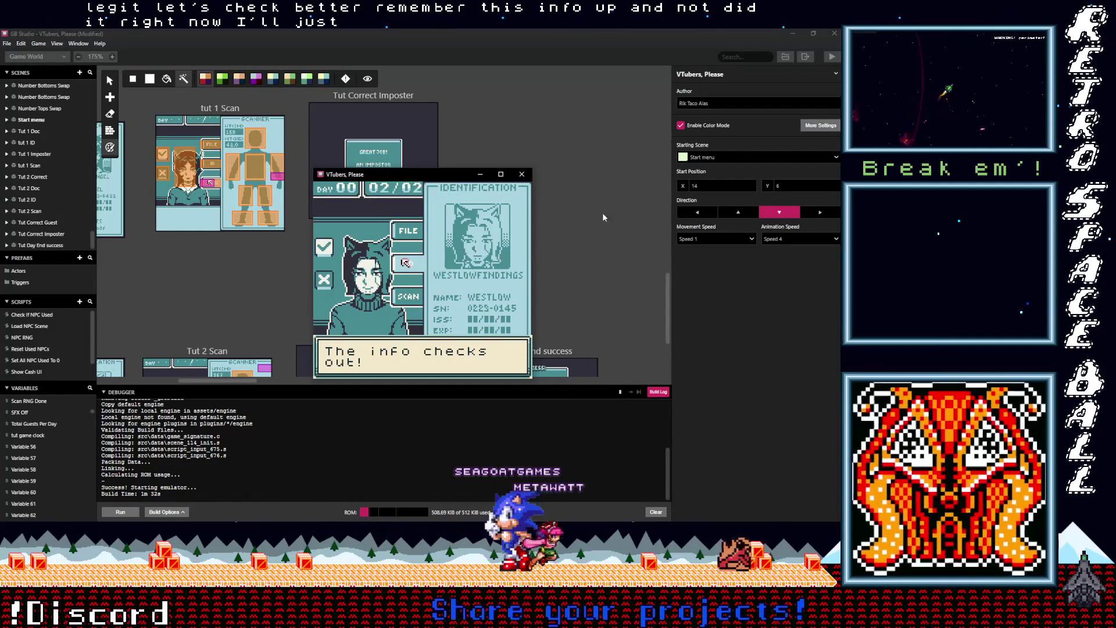
{"action": "key", "text": "z"}
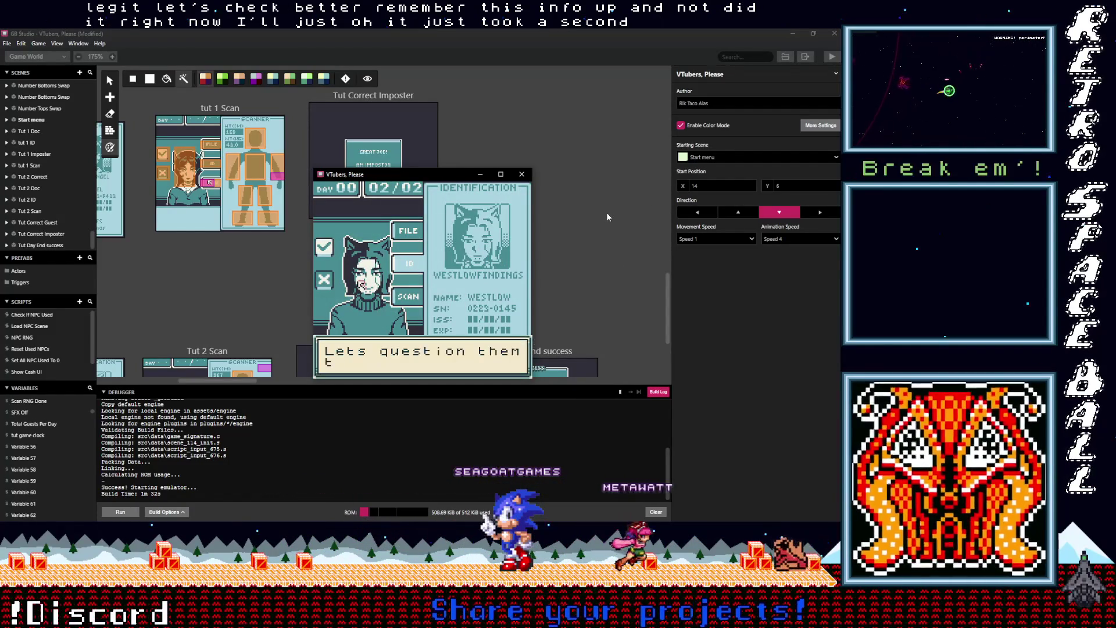
{"action": "key", "text": "z"}
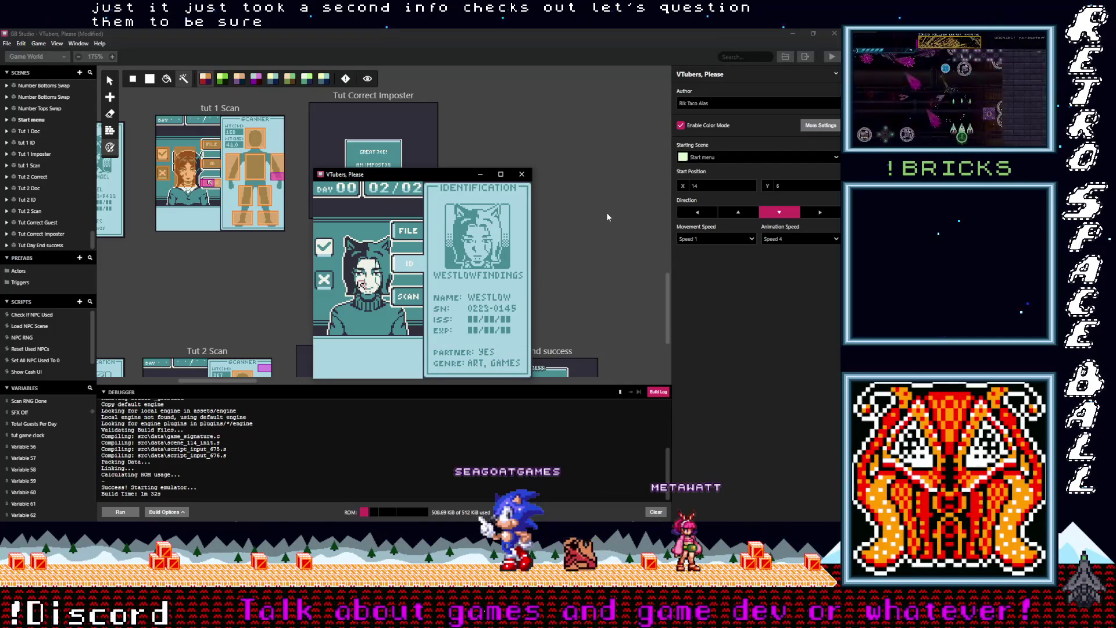
{"action": "scroll", "coordinate": [225, 315], "scroll_direction": "down", "scroll_amount": 3}
{"action": "left_click", "coordinate": [214, 383]}
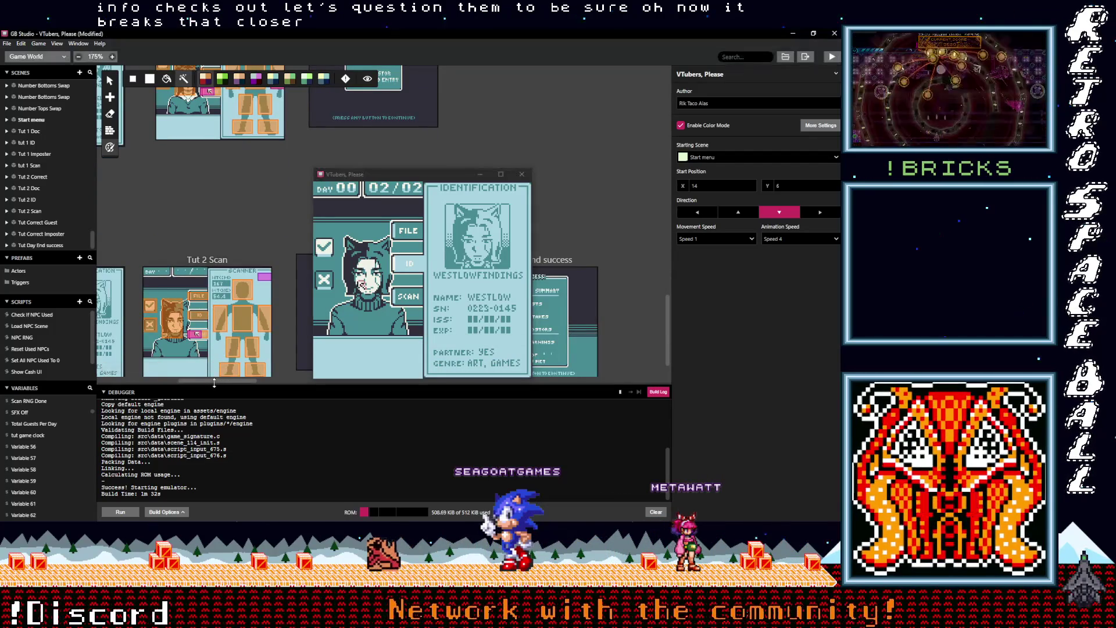
Add a Change Scene event to the end of Tut 2 ID's script, targeting Tut 2 Correct
{"action": "mouse_move", "coordinate": [222, 392]}
{"action": "left_mouse_down"}
{"action": "mouse_move", "coordinate": [227, 428]}
{"action": "mouse_move", "coordinate": [169, 424]}
{"action": "left_mouse_up"}
{"action": "mouse_move", "coordinate": [398, 171]}
{"action": "left_mouse_down"}
{"action": "mouse_move", "coordinate": [605, 140]}
{"action": "mouse_move", "coordinate": [669, 95]}
{"action": "mouse_move", "coordinate": [465, 62]}
{"action": "left_mouse_up"}
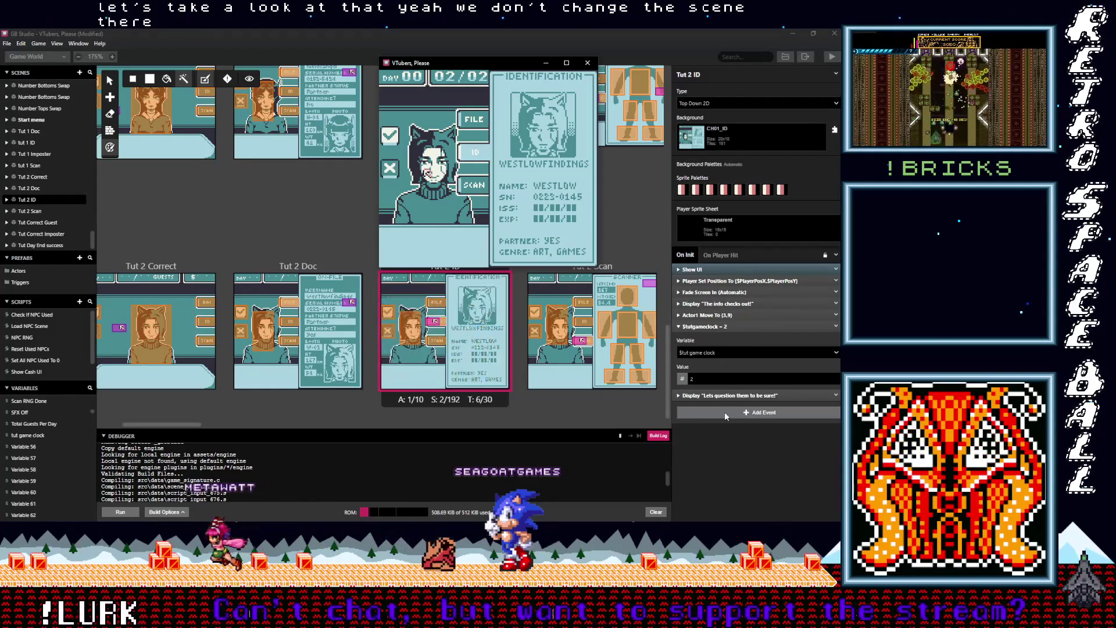
{"action": "left_click", "coordinate": [724, 412]}
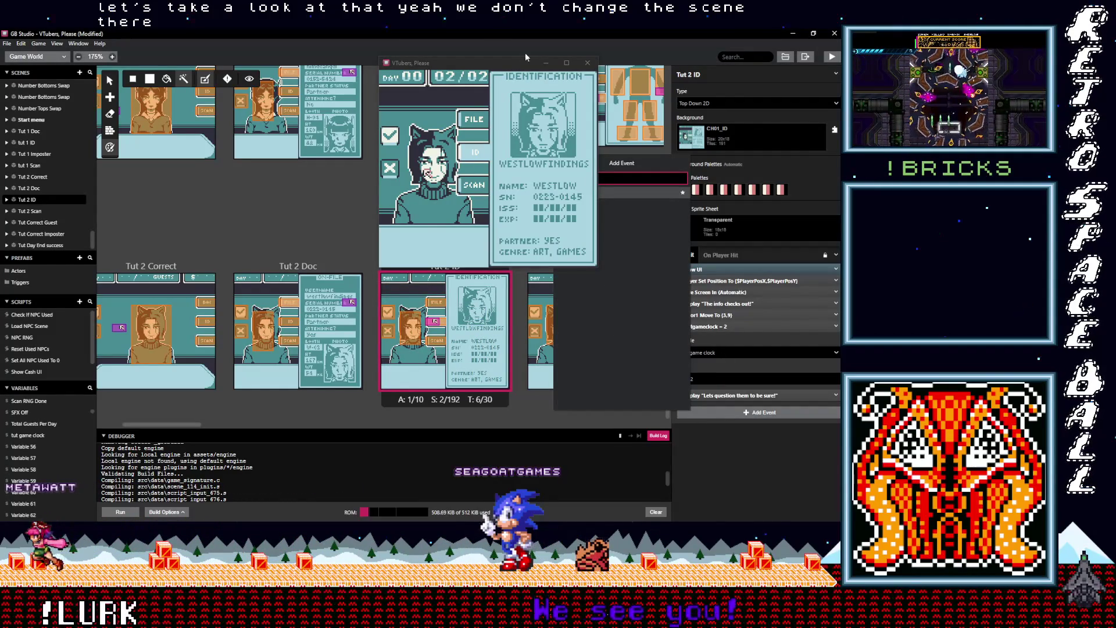
{"action": "left_click_drag", "start_coordinate": [526, 56], "coordinate": [380, 47]}
{"action": "left_click", "coordinate": [609, 194]}
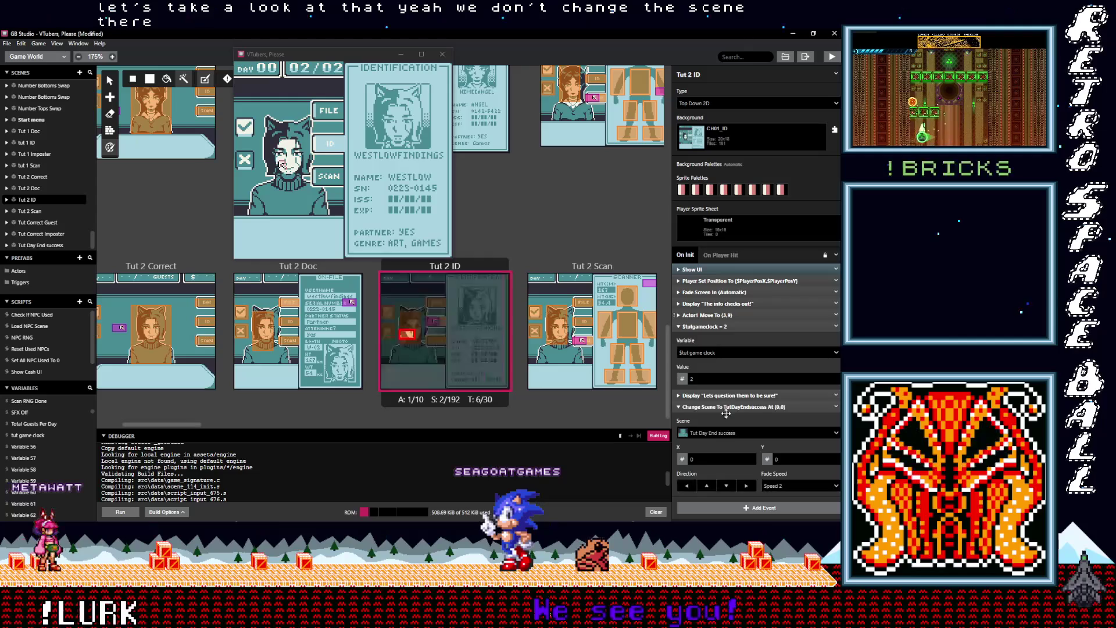
{"action": "left_click", "coordinate": [731, 435]}
{"action": "type", "text": "ut 2"}
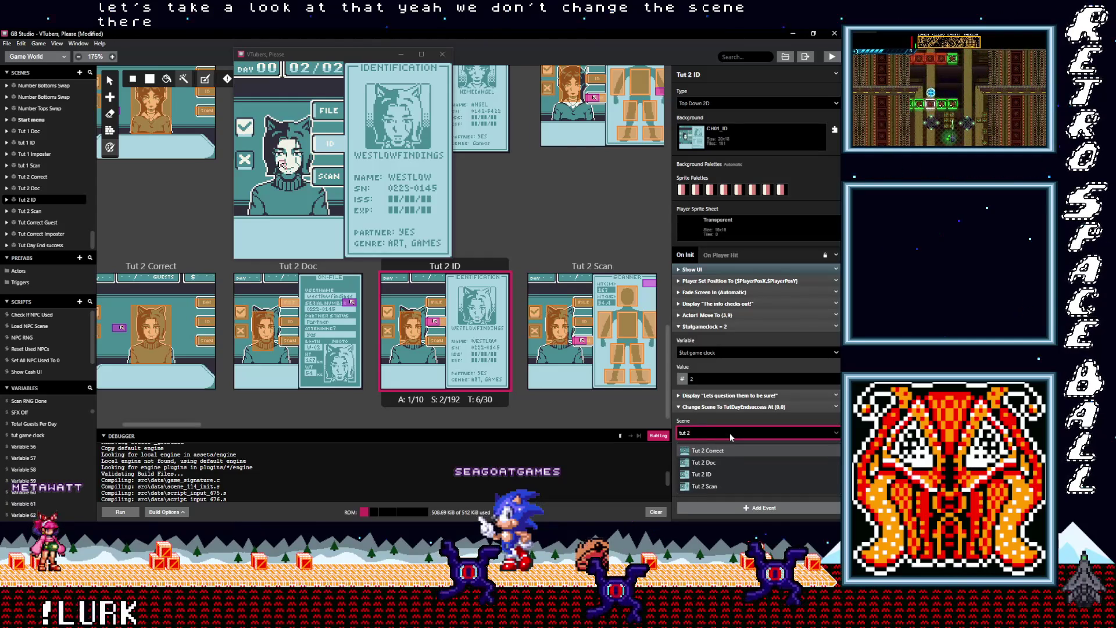
{"action": "left_click", "coordinate": [704, 450]}
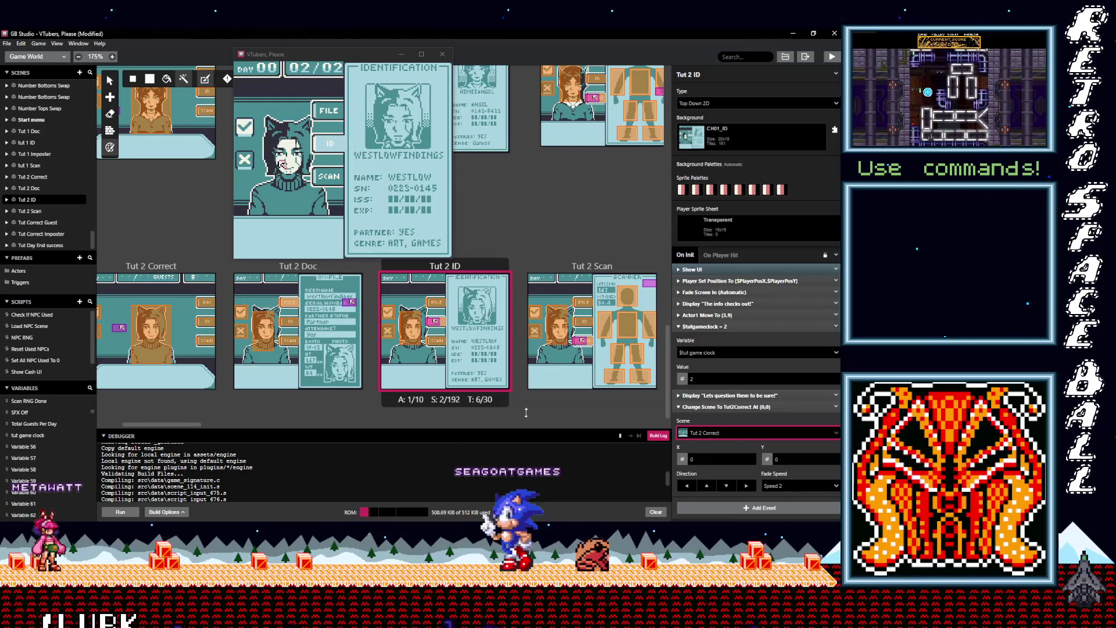
{"action": "scroll", "coordinate": [306, 412], "scroll_direction": "right", "scroll_amount": 5}
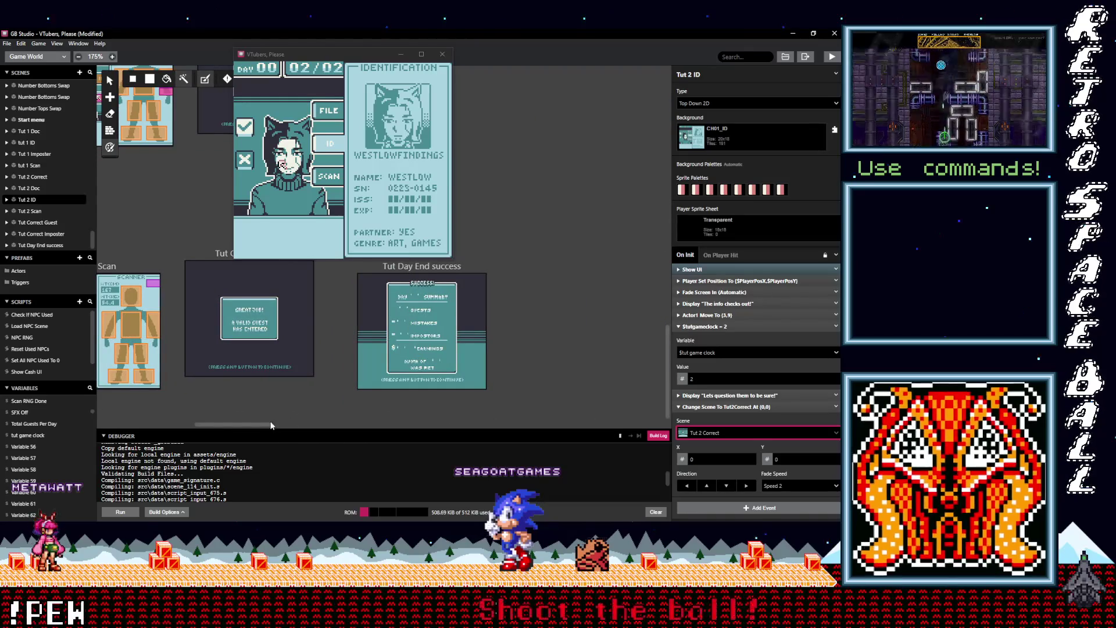
{"action": "scroll", "coordinate": [241, 426], "scroll_direction": "left", "scroll_amount": 5}
{"action": "scroll", "coordinate": [198, 430], "scroll_direction": "left", "scroll_amount": 3}
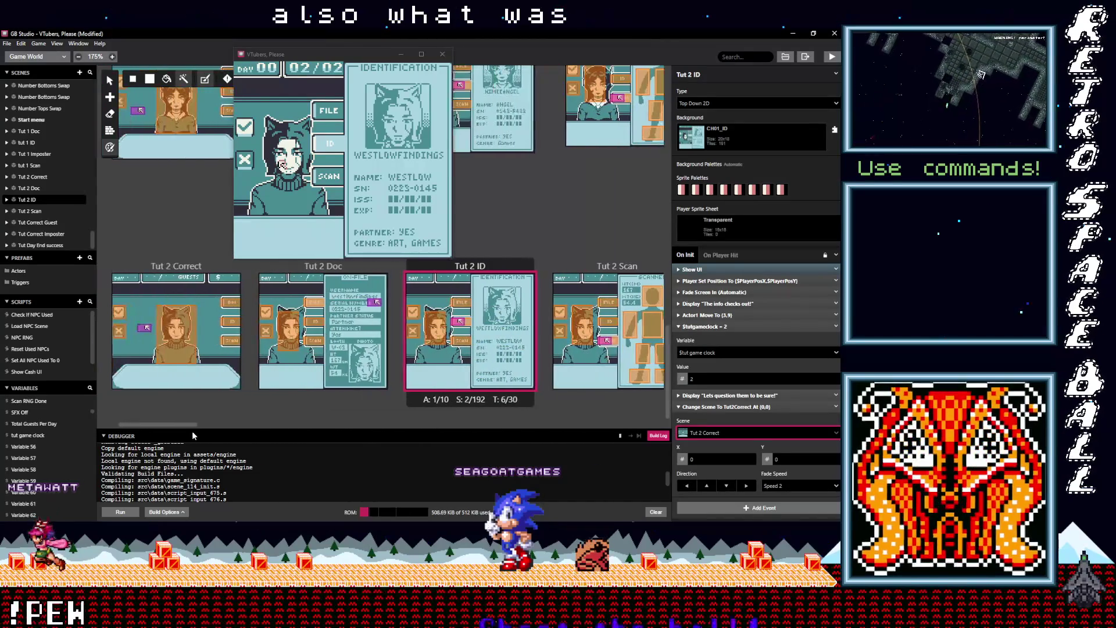
In Tut 2 Doc's script, delete the 2-second wait and make Actor1 move diagonally
{"action": "left_click", "coordinate": [314, 270]}
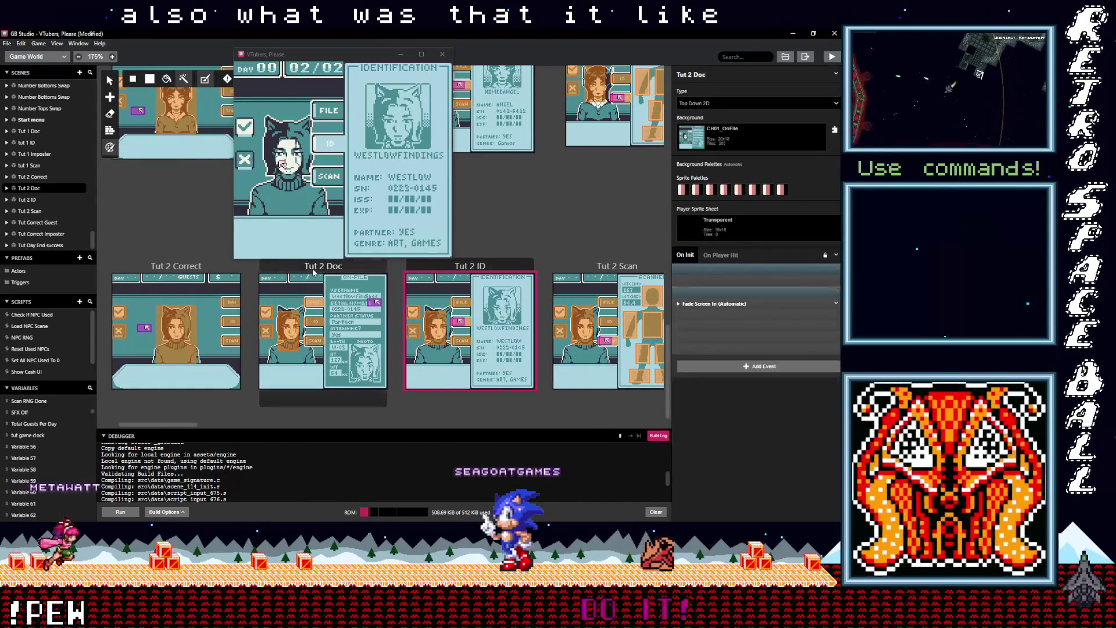
{"action": "left_click", "coordinate": [714, 337]}
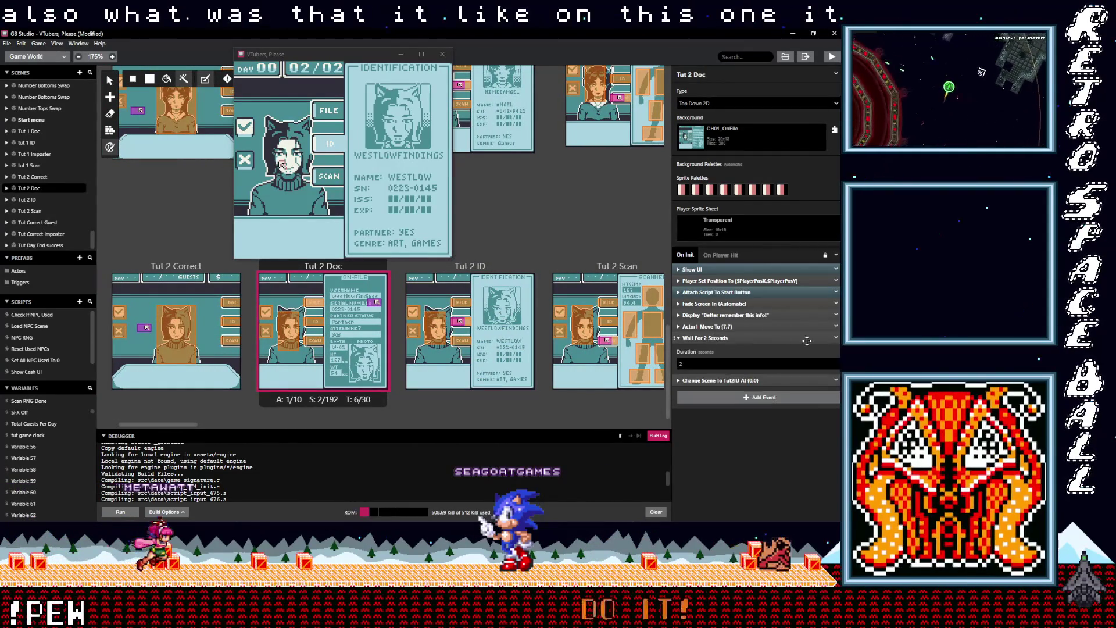
{"action": "left_click", "coordinate": [835, 338]}
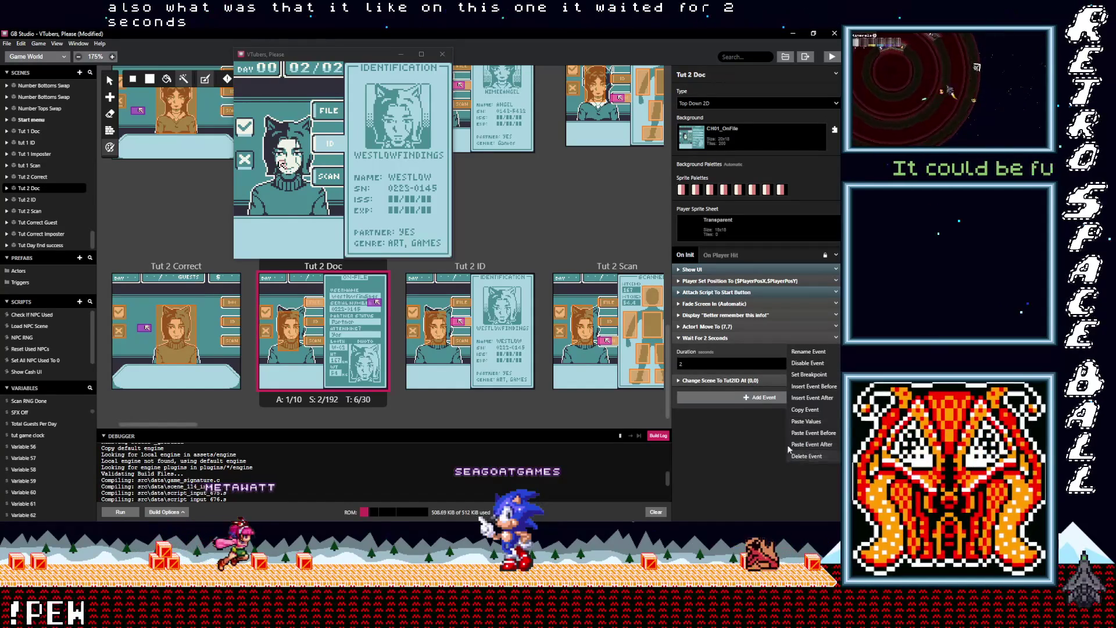
{"action": "left_click", "coordinate": [805, 456]}
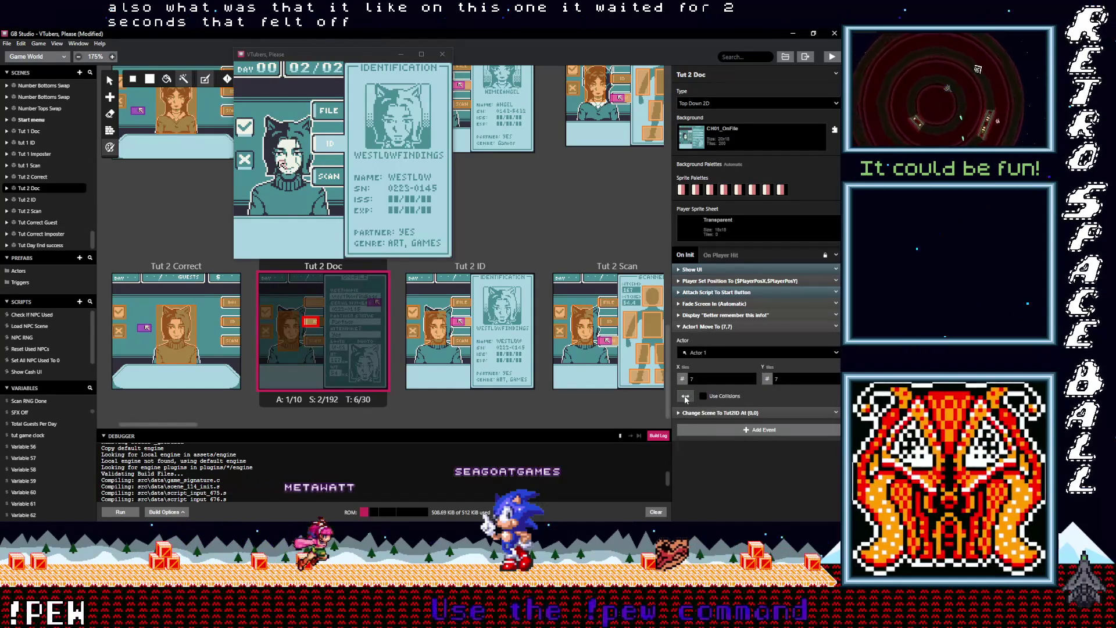
{"action": "left_click", "coordinate": [686, 396]}
{"action": "left_click", "coordinate": [690, 446]}
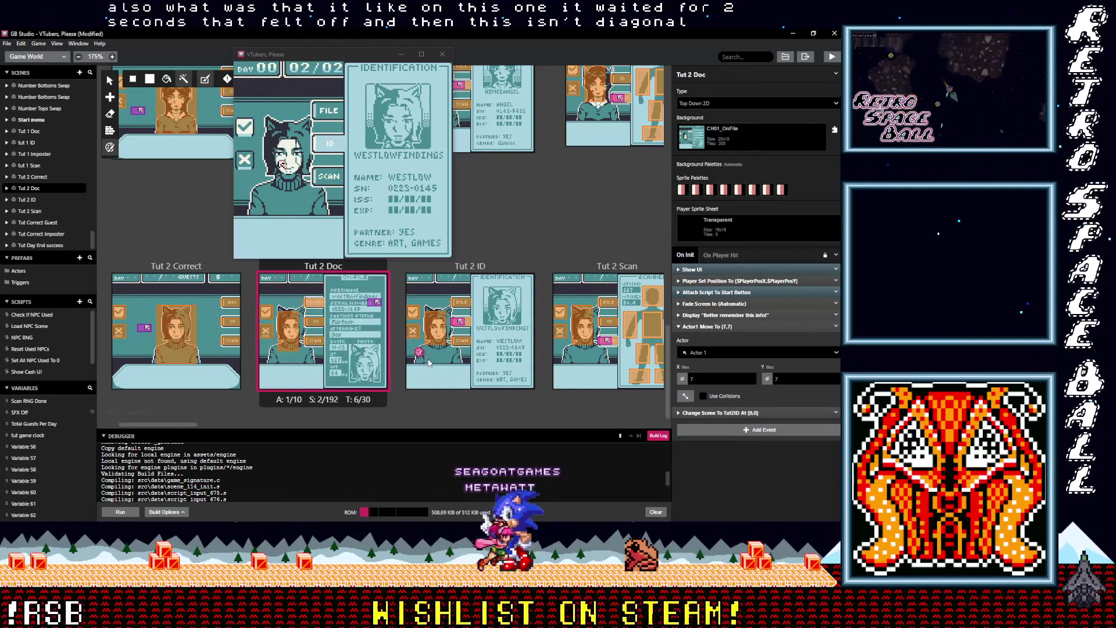
{"action": "left_click", "coordinate": [723, 327]}
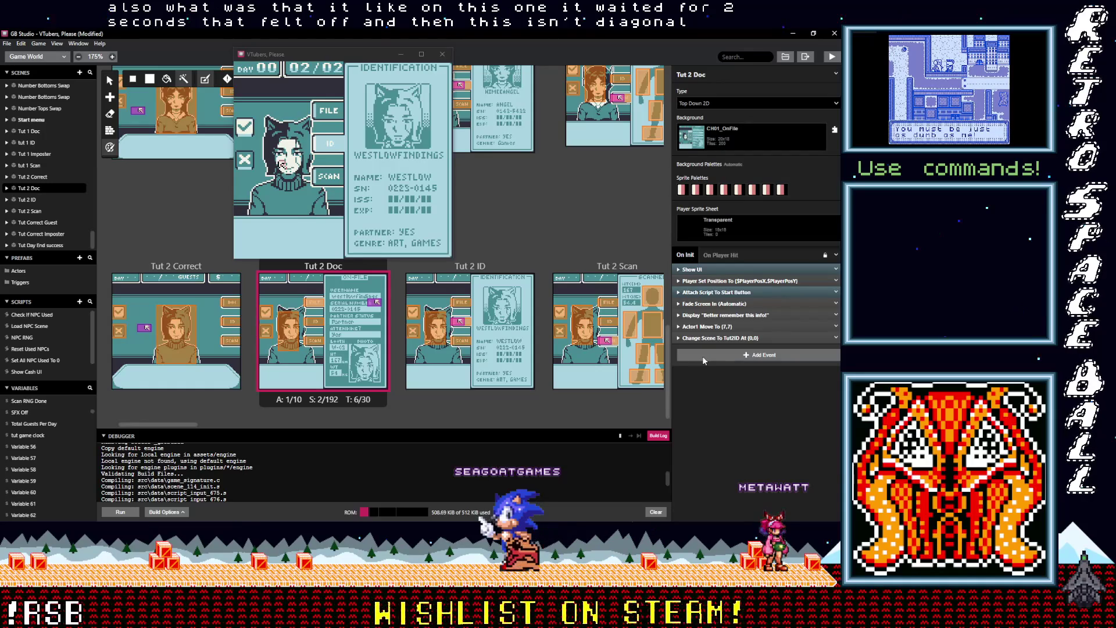
Add a 'Let check Their ID!' dialogue and move it above the change to Tut 2 ID
{"action": "left_click", "coordinate": [701, 357]}
{"action": "type", "text": "di"}
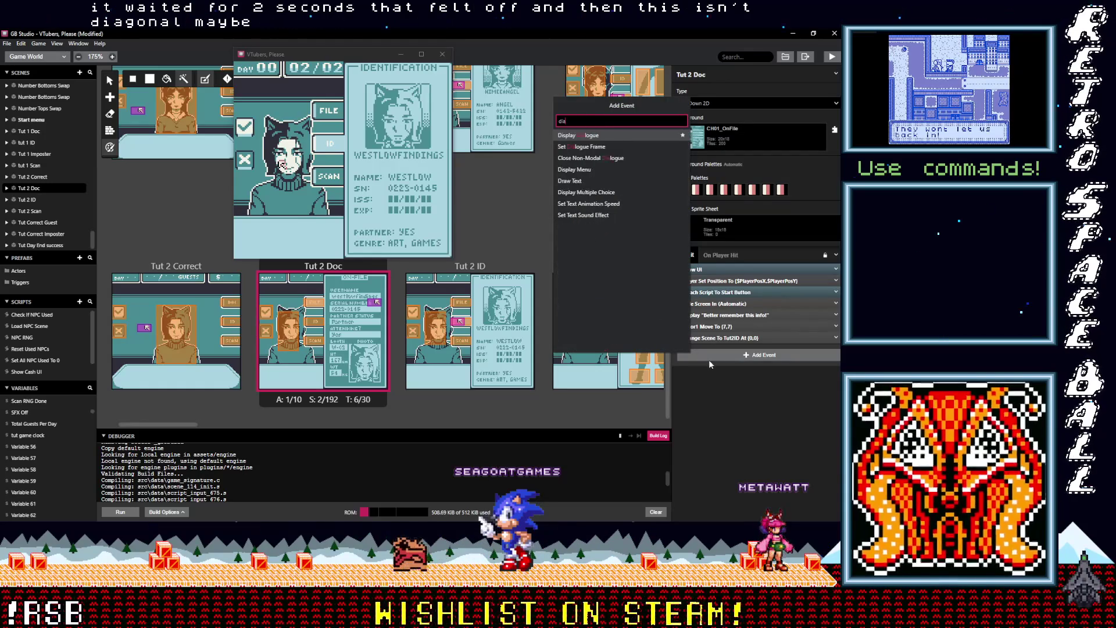
{"action": "type", "text": "a"}
{"action": "left_click", "coordinate": [589, 138]}
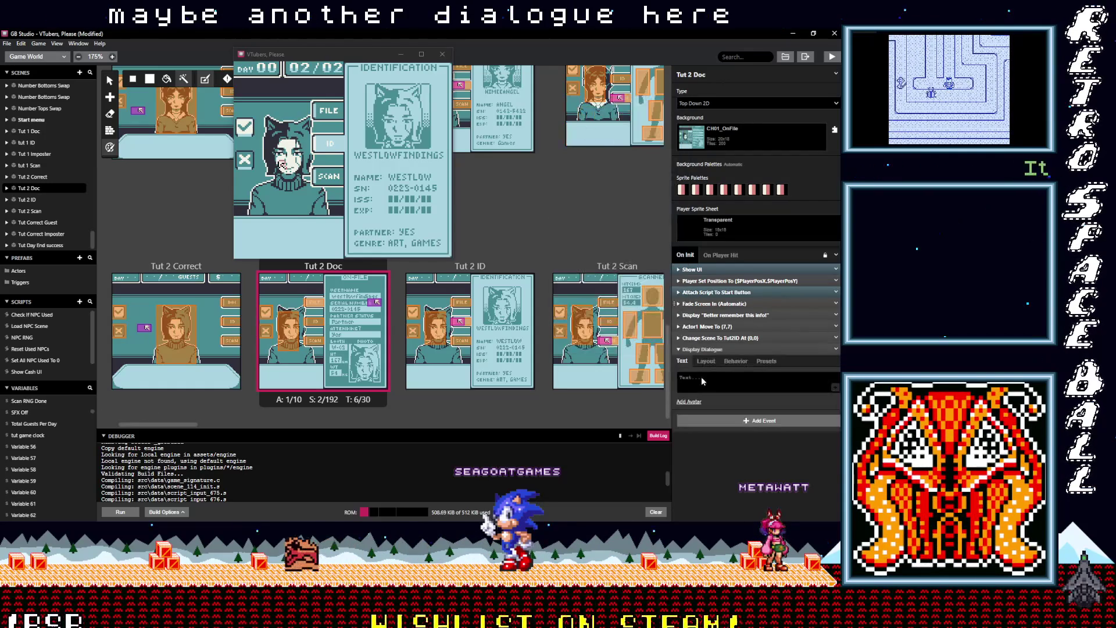
{"action": "type", "text": "Let "}
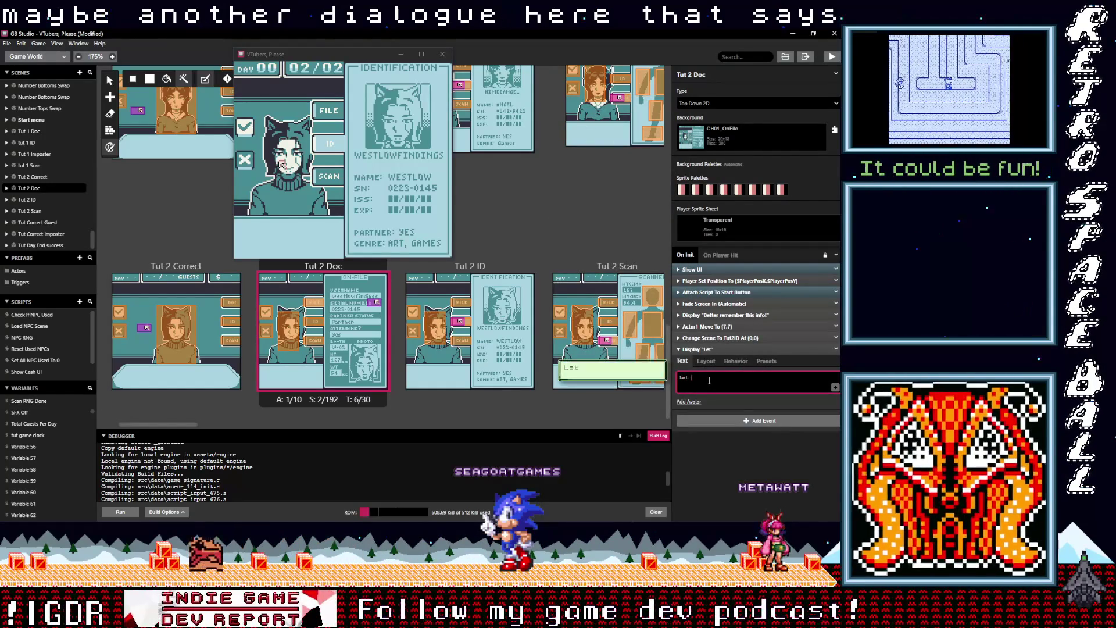
{"action": "type", "text": "check thier I"}
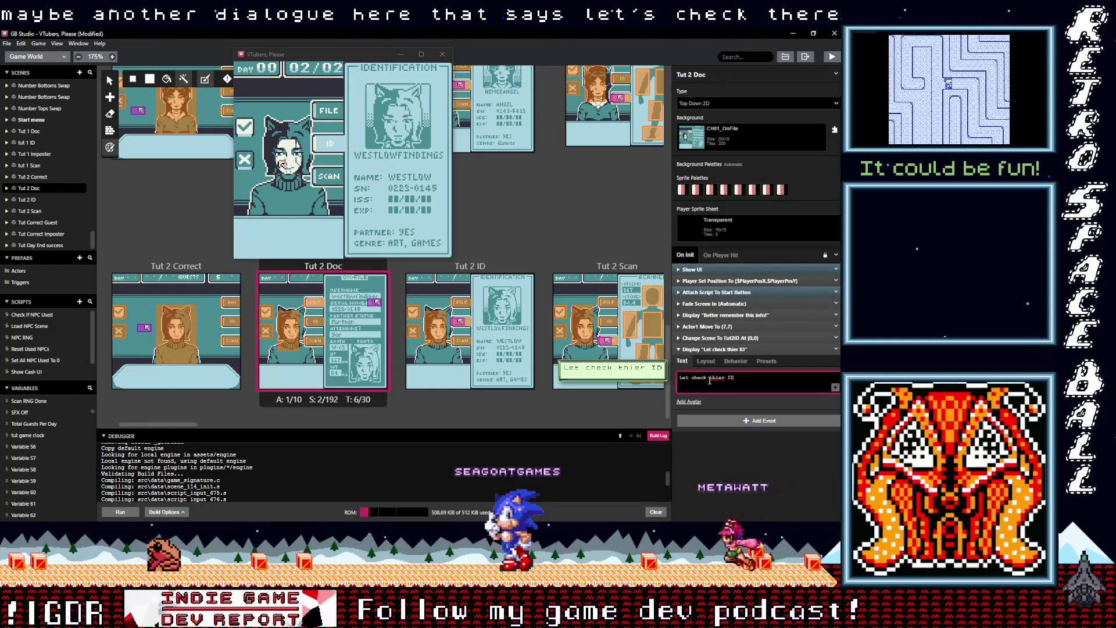
{"action": "type", "text": "D"}
{"action": "key", "text": "BackSpace"}
{"action": "key", "text": "BackSpace"}
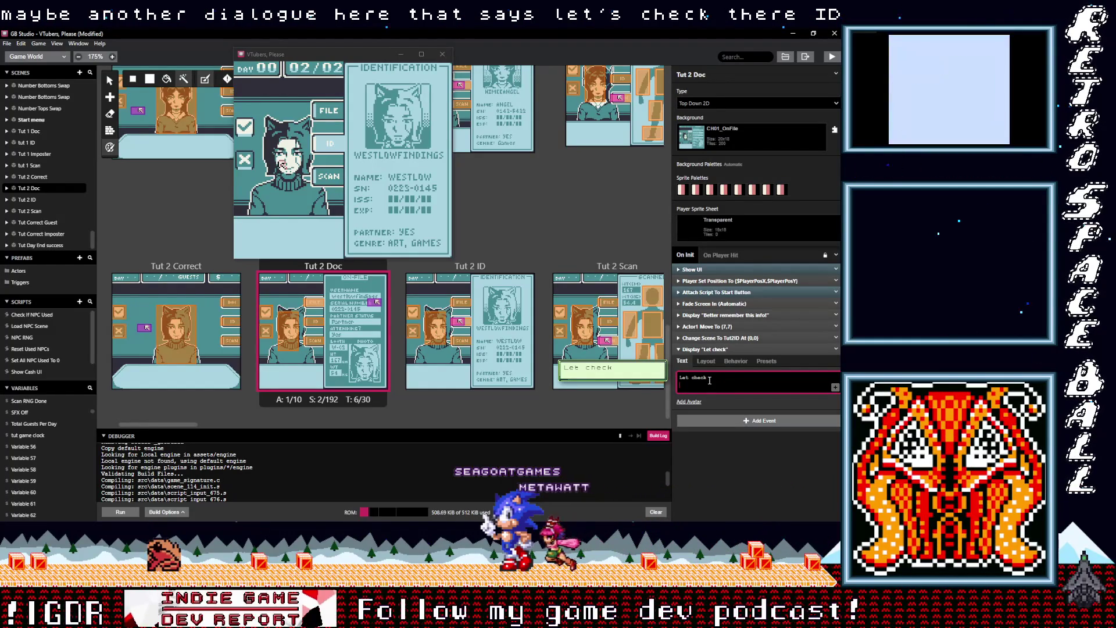
{"action": "type", "text": "Thier"}
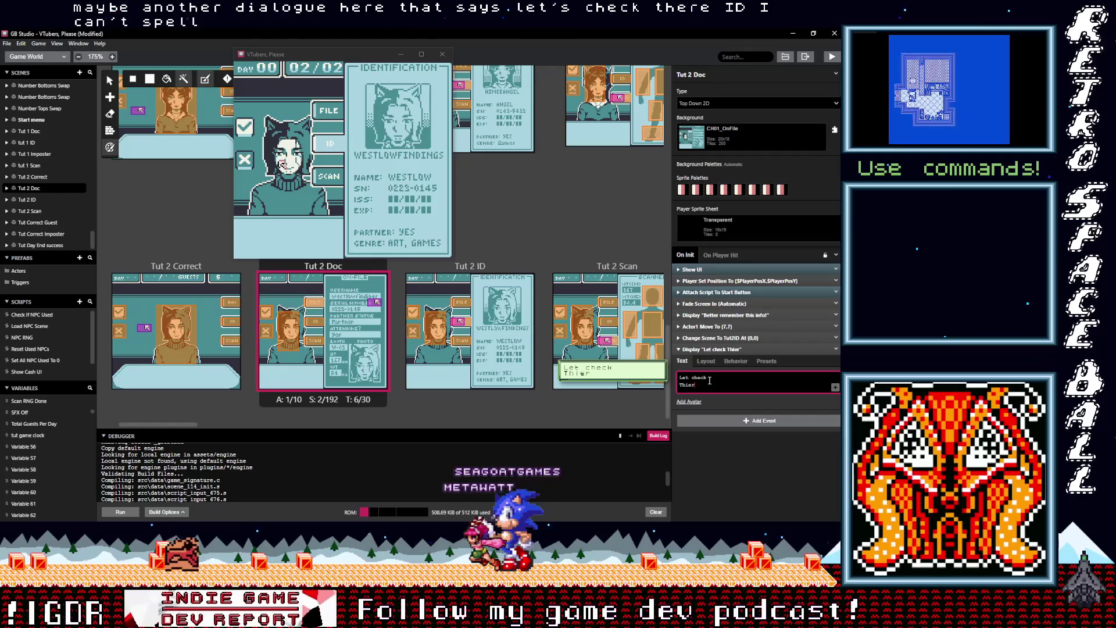
{"action": "key", "text": "BackSpace"}
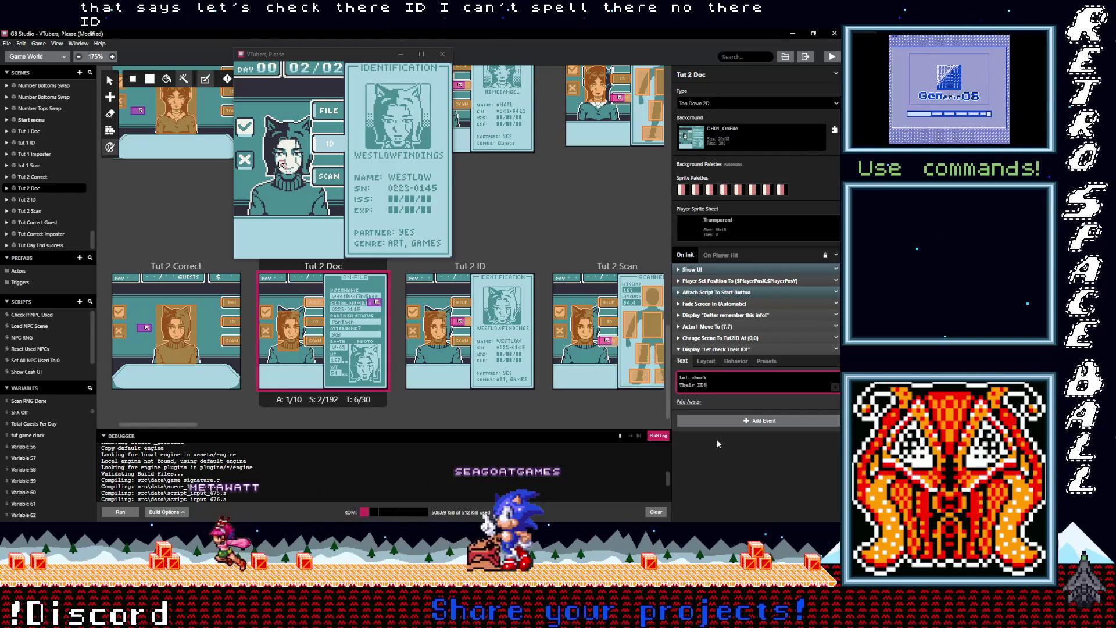
{"action": "left_click", "coordinate": [724, 349]}
{"action": "left_click_drag", "start_coordinate": [721, 349], "coordinate": [721, 336]}
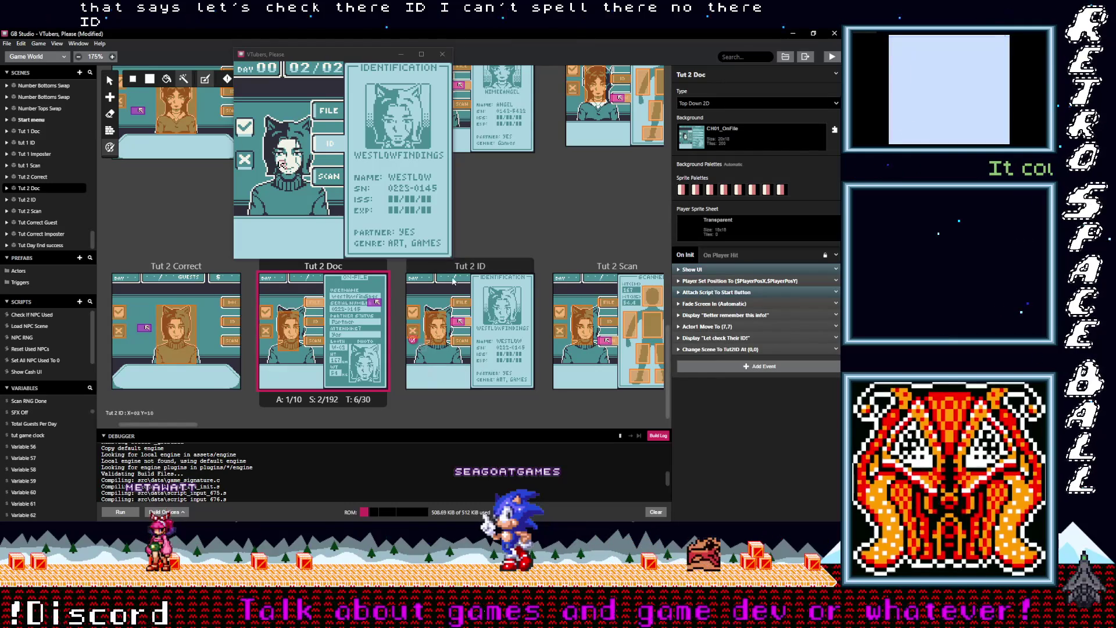
{"action": "left_click", "coordinate": [429, 342]}
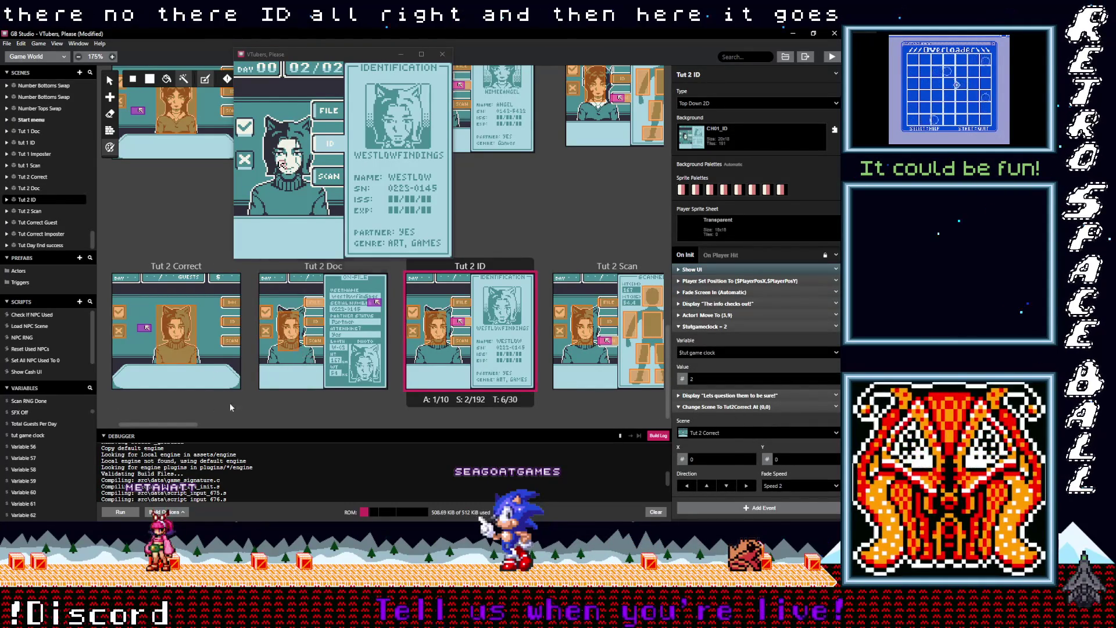
With Tut 2 Correct selected, close the game preview and save the project with Ctrl+S
{"action": "scroll", "coordinate": [229, 403], "scroll_direction": "left", "scroll_amount": 2}
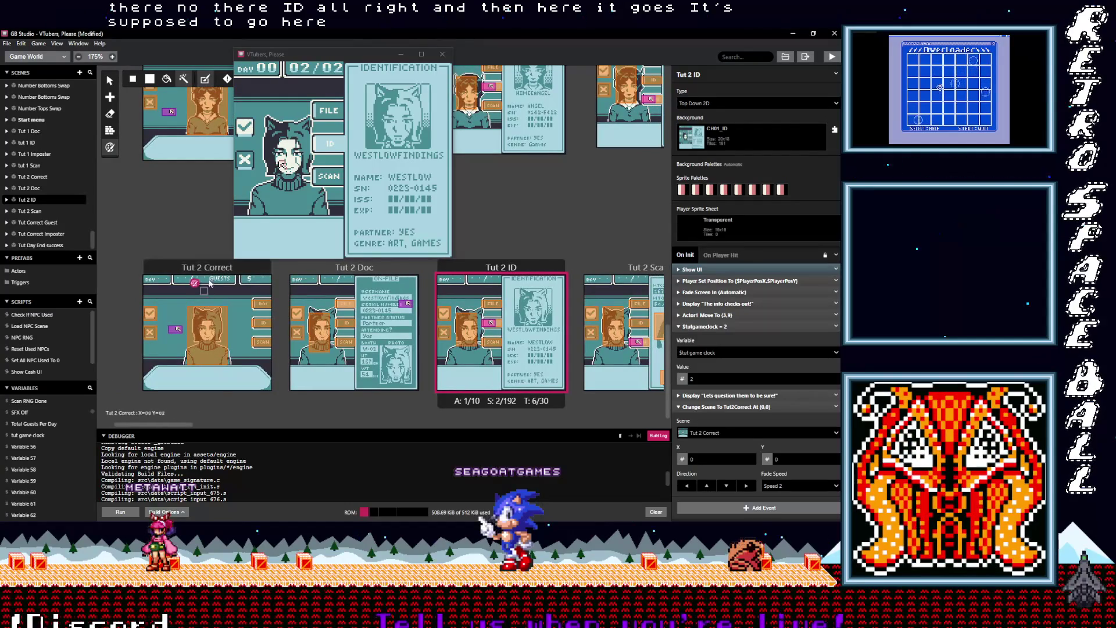
{"action": "left_click", "coordinate": [203, 307]}
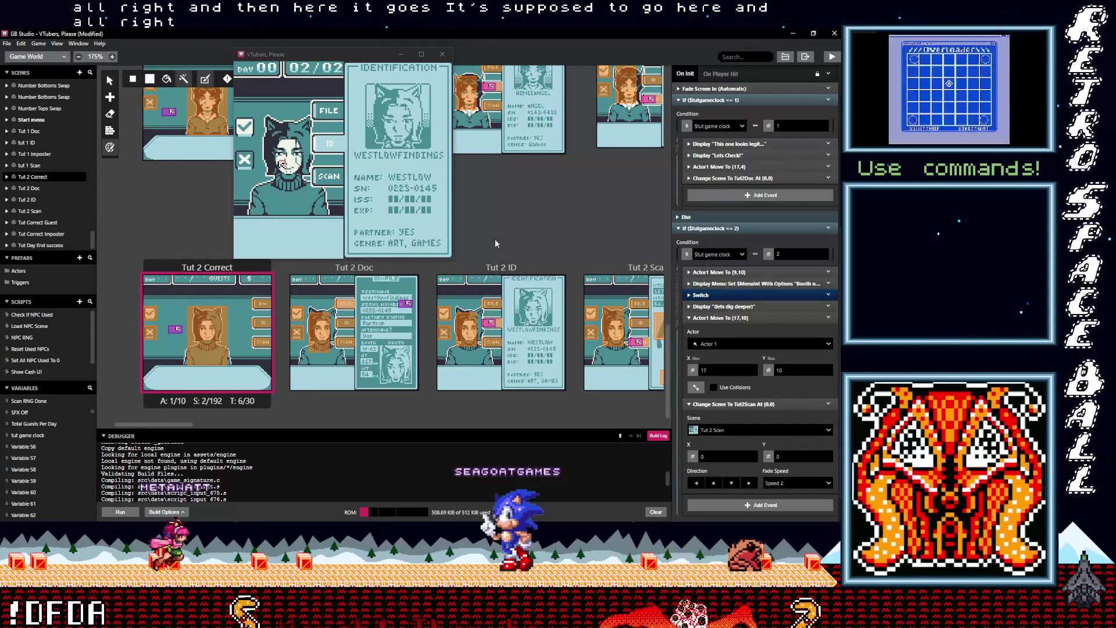
{"action": "left_click", "coordinate": [442, 54]}
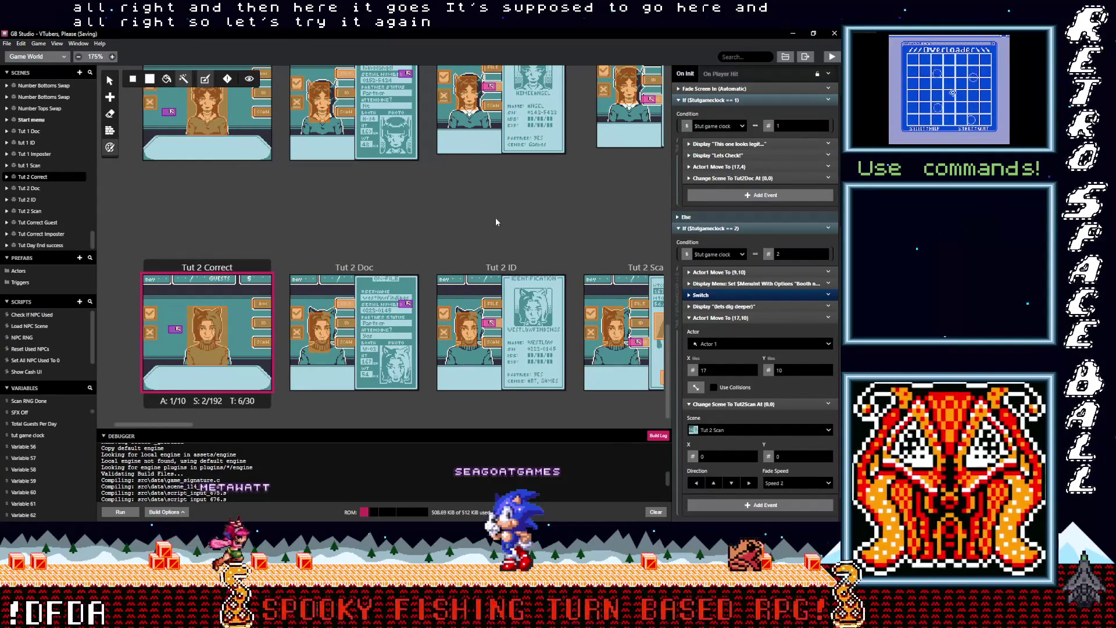
{"action": "key", "text": "ctrl+s"}
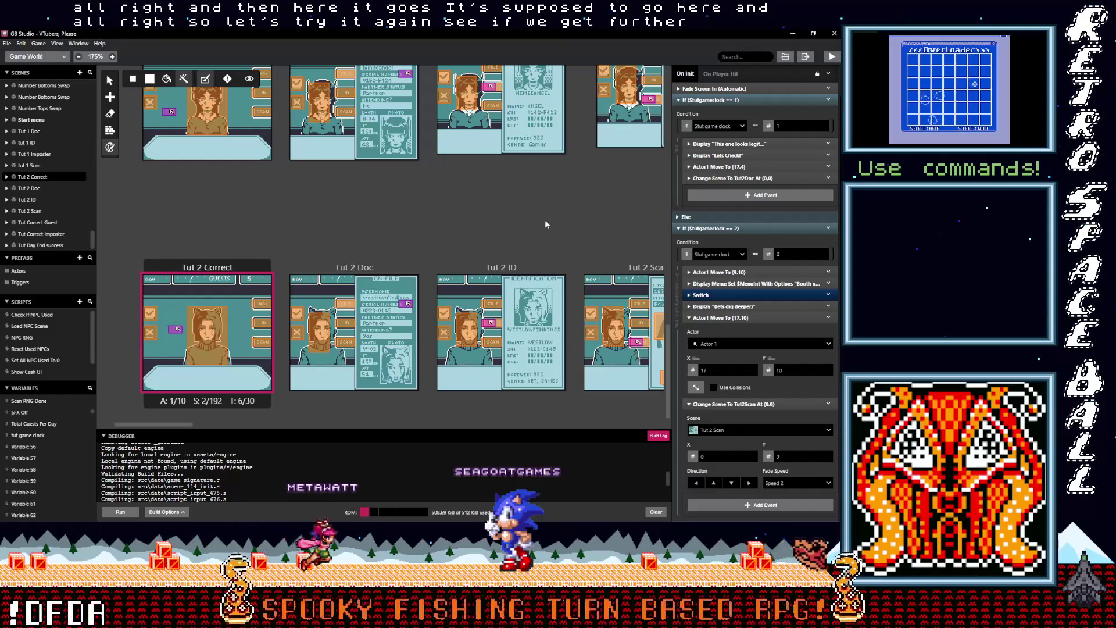
Build and run the game, advancing past the imposter-check intro to the on-file record
{"action": "left_click", "coordinate": [831, 58]}
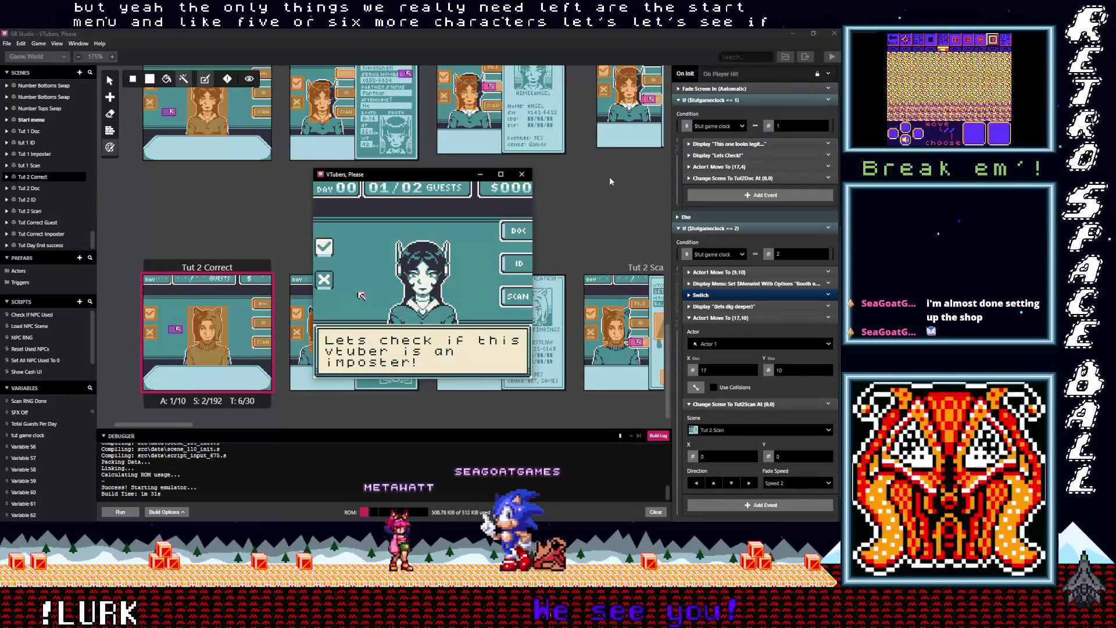
{"action": "key", "text": "z"}
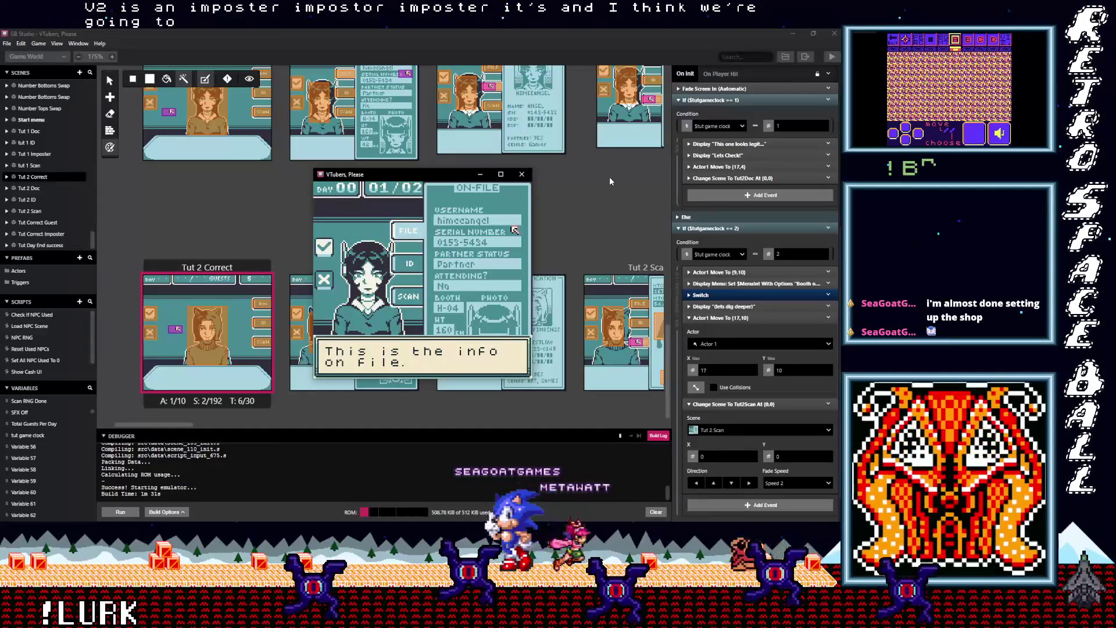
Compare the serial number on file with the one on the ID card, finding a mismatch
{"action": "key", "text": "z"}
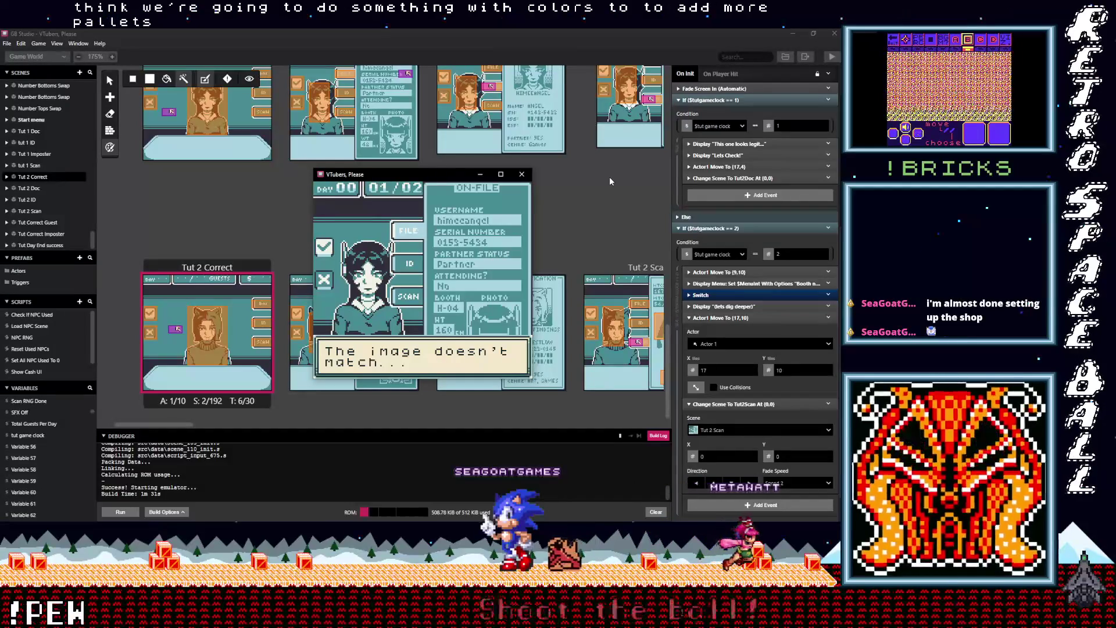
{"action": "key", "text": "z"}
{"action": "key", "text": "Up"}
{"action": "key", "text": "Right"}
{"action": "key", "text": "z"}
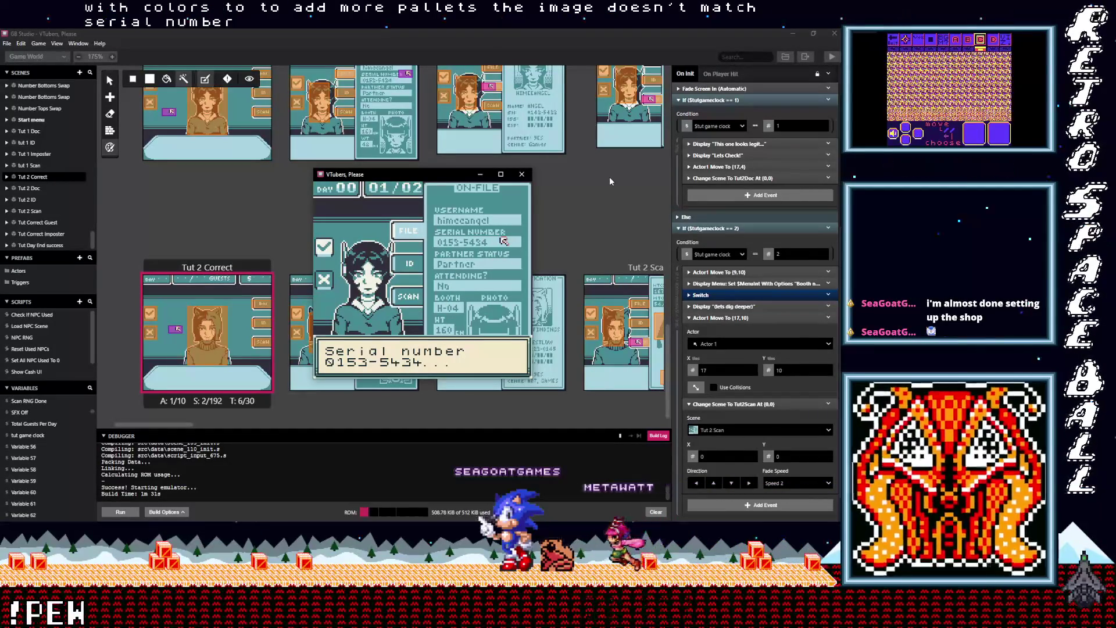
{"action": "key", "text": "z"}
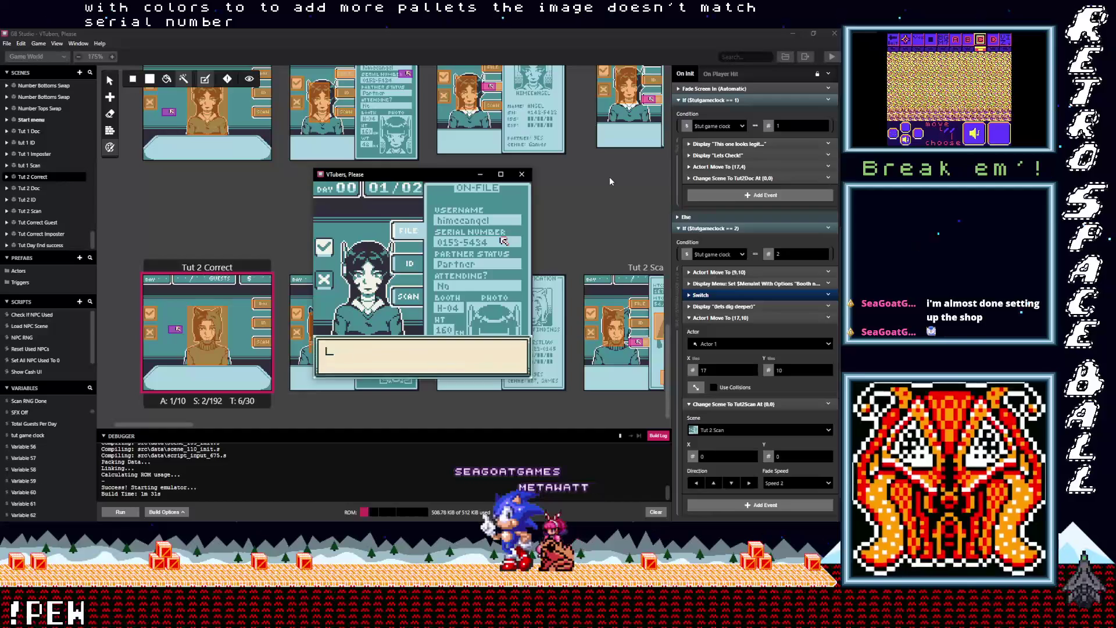
{"action": "key", "text": "z"}
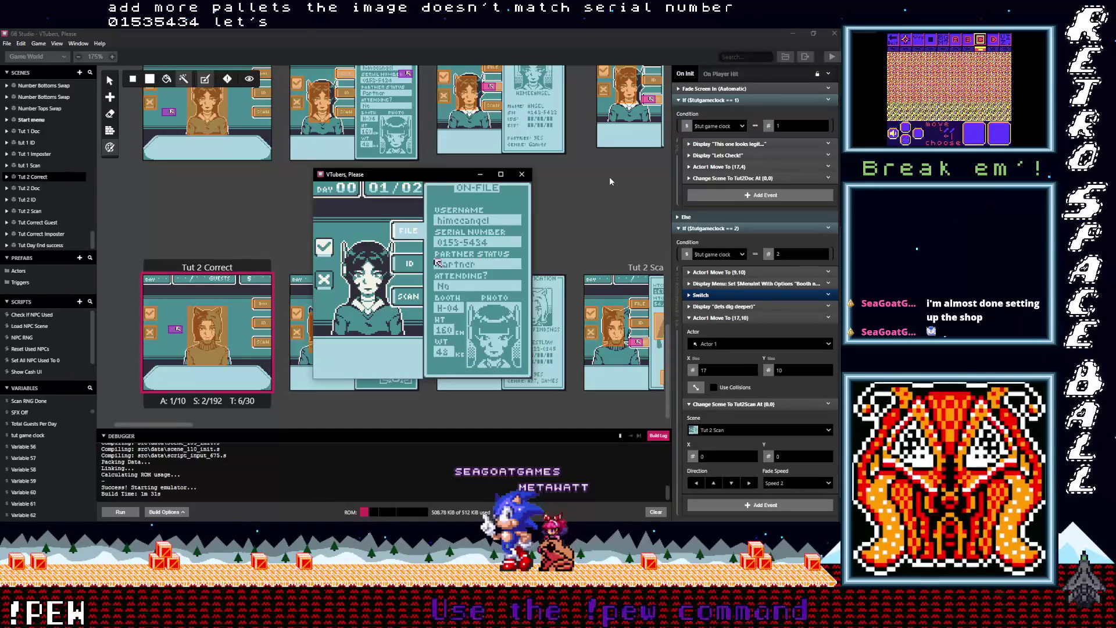
{"action": "key", "text": "Right"}
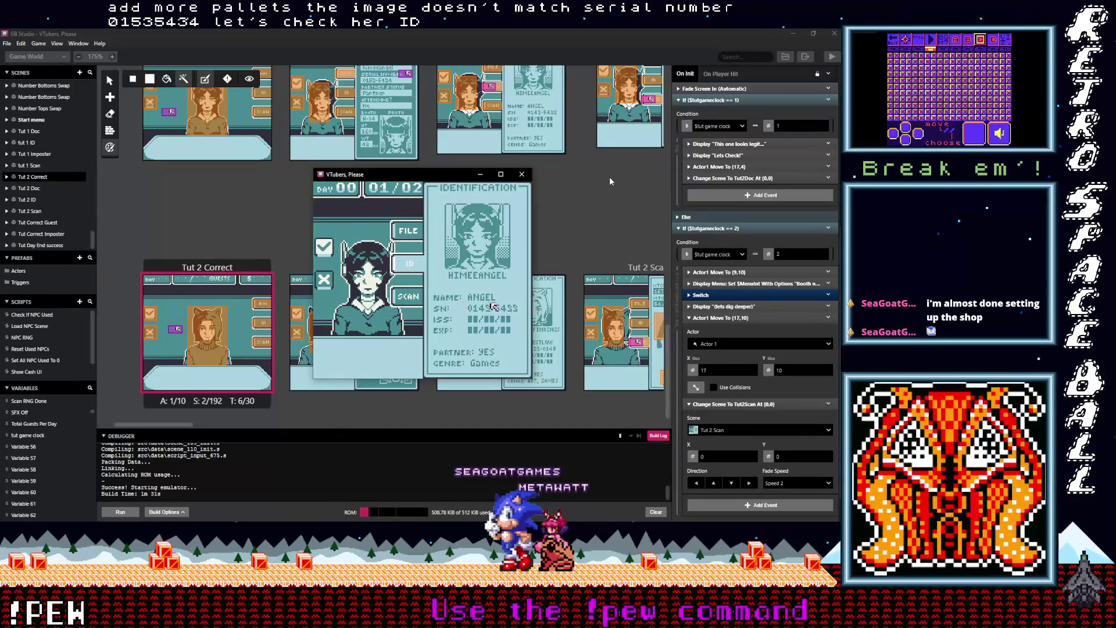
{"action": "key", "text": "z"}
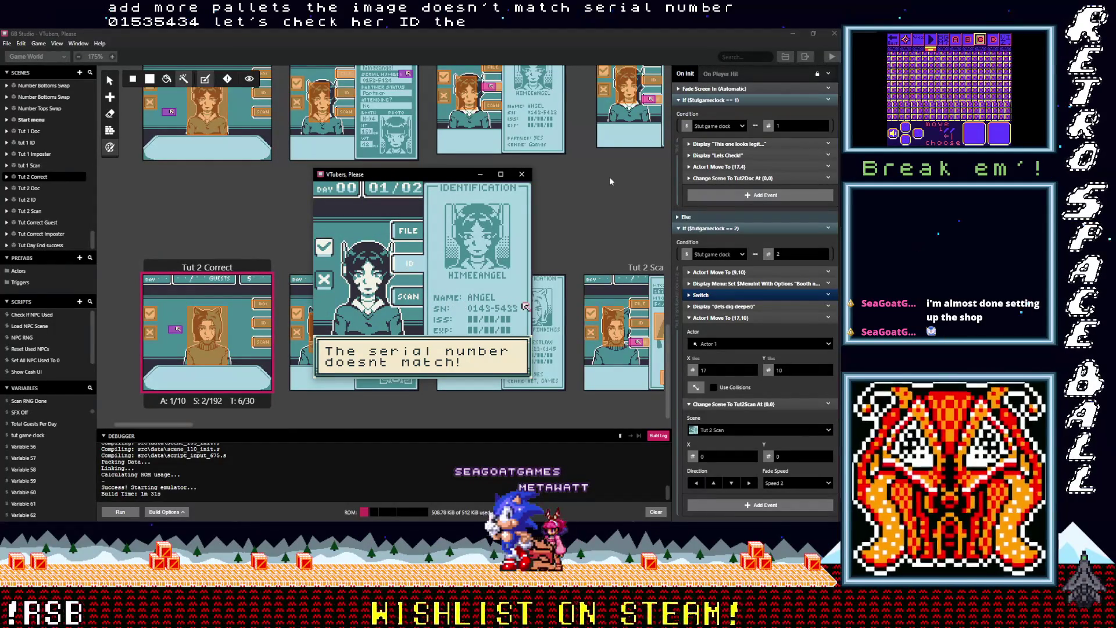
{"action": "key", "text": "z"}
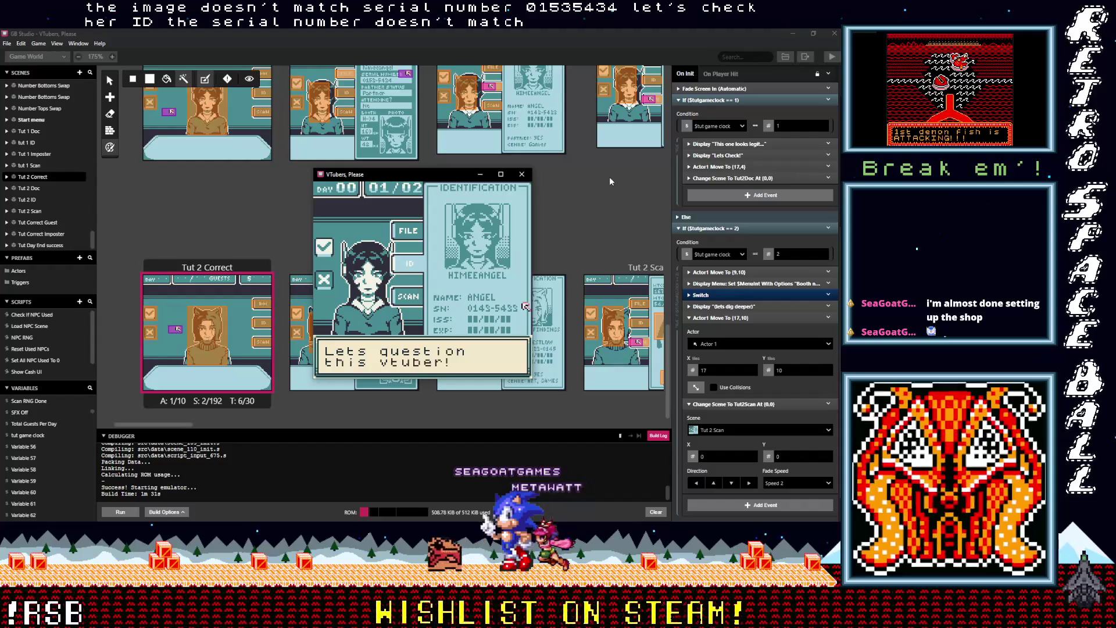
Ask the guest about partner status, hear 'Not partnered', and reopen the on-file record
{"action": "key", "text": "z"}
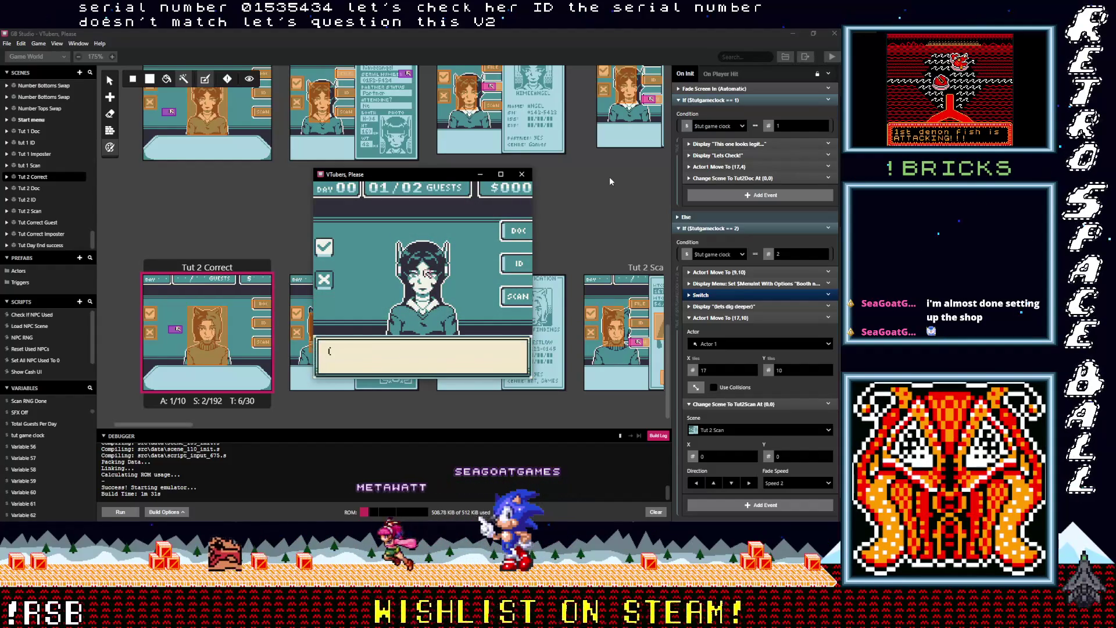
{"action": "key", "text": "z"}
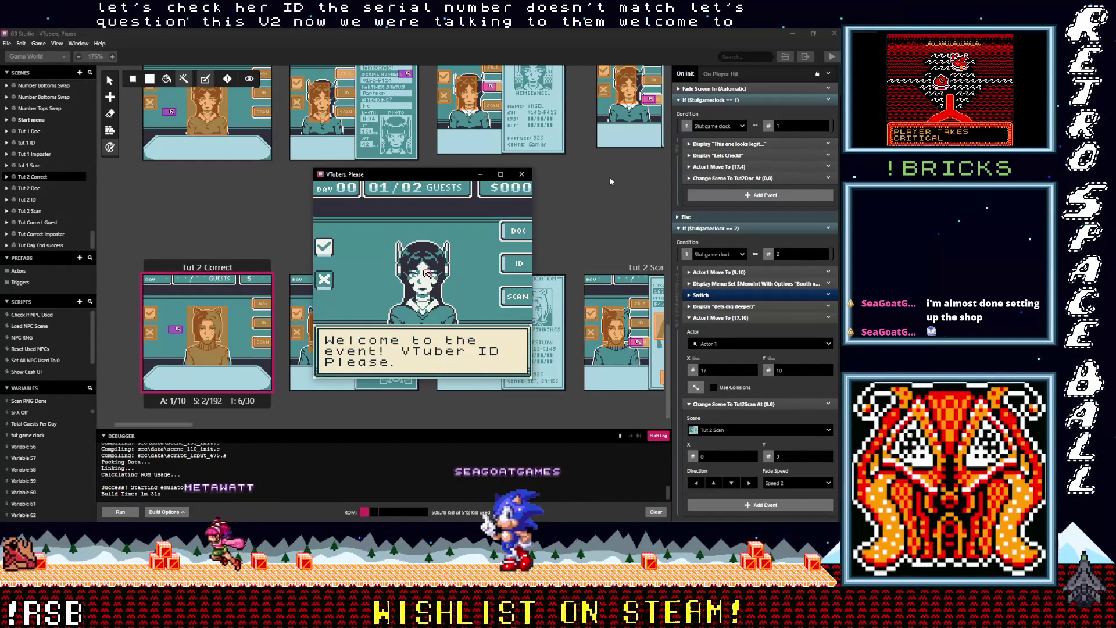
{"action": "key", "text": "z"}
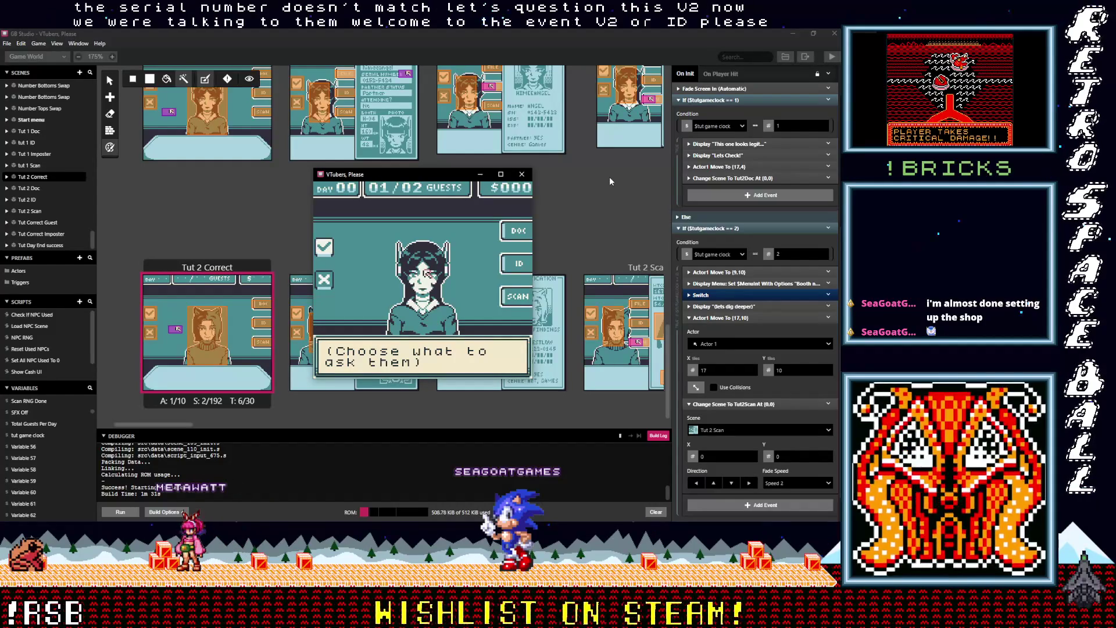
{"action": "key", "text": "z"}
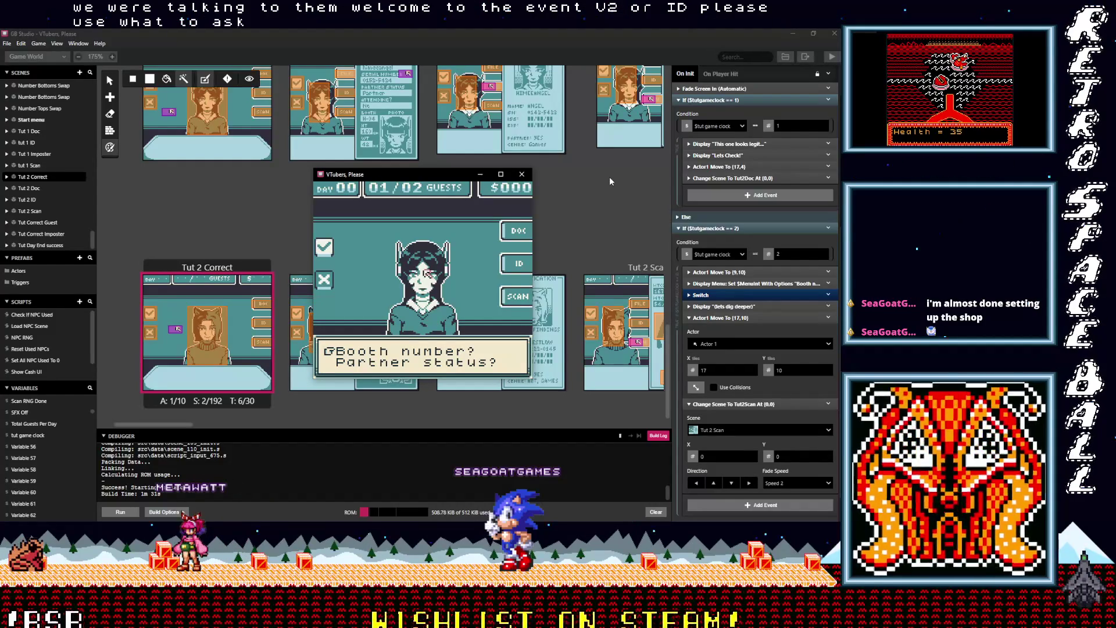
{"action": "key", "text": "Down"}
{"action": "key", "text": "z"}
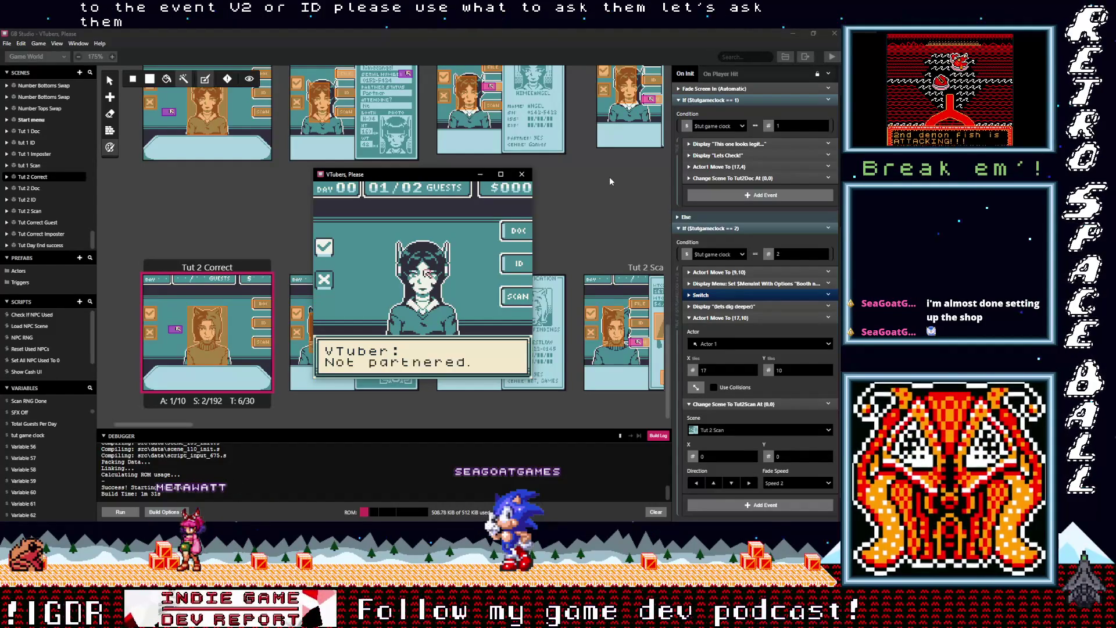
{"action": "key", "text": "z"}
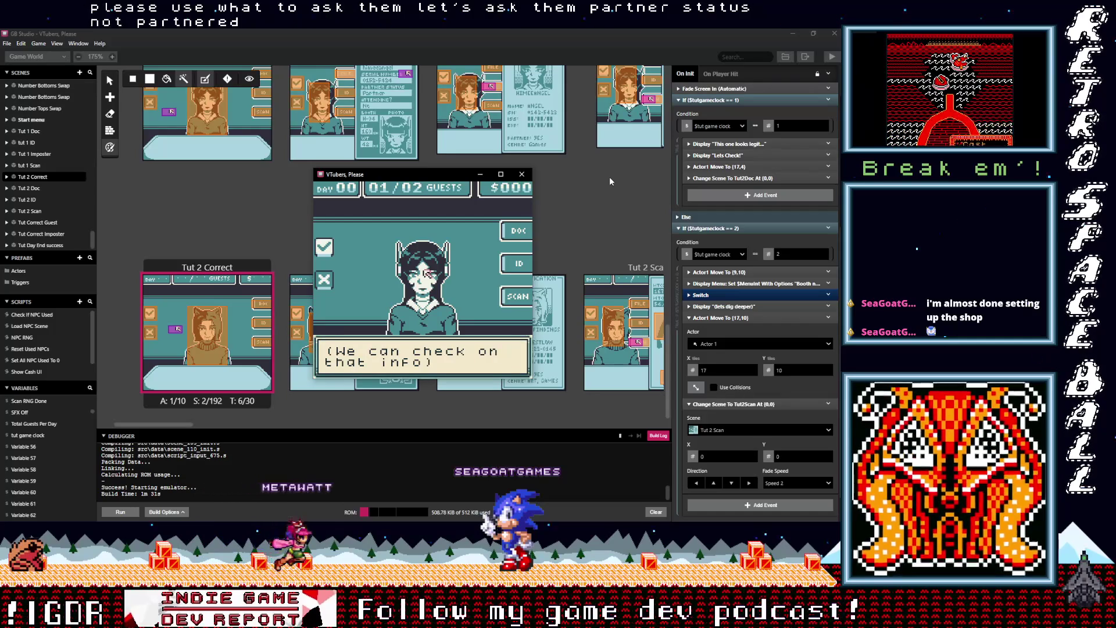
{"action": "key", "text": "z"}
{"action": "key", "text": "z"}
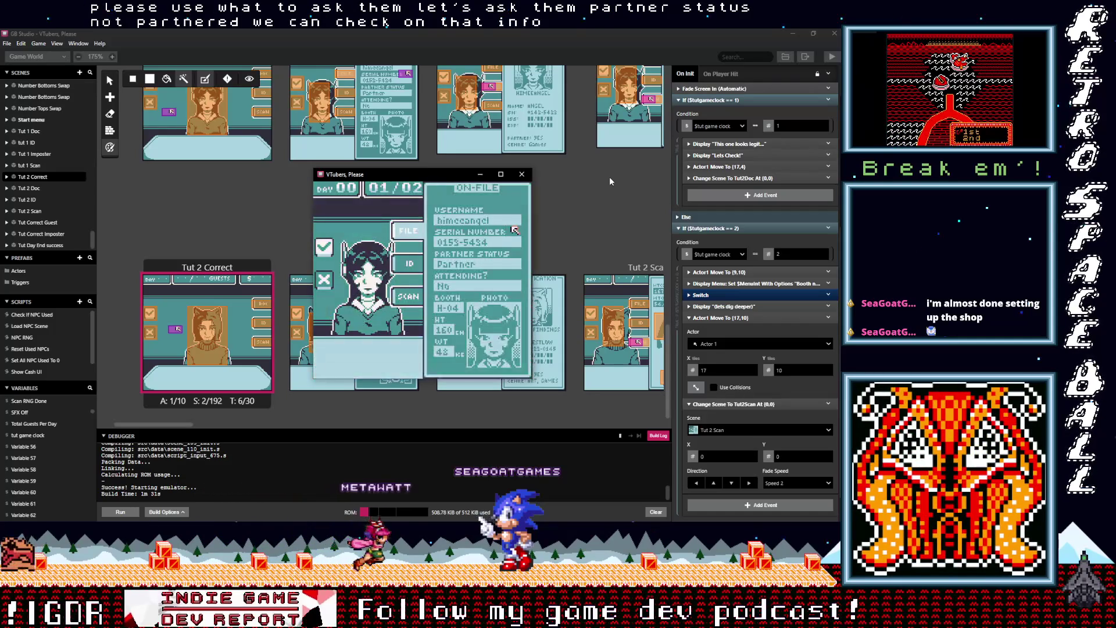
{"action": "key", "text": "z"}
{"action": "key", "text": "z"}
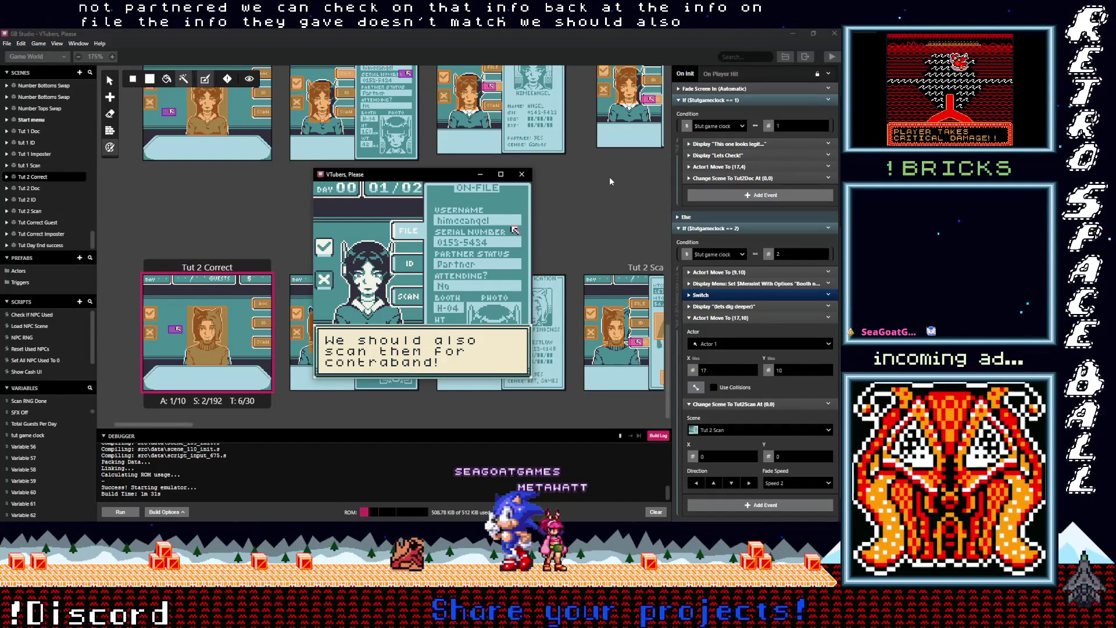
Scan the guest's chest, find contraband, and turn the impostor away
{"action": "key", "text": "z"}
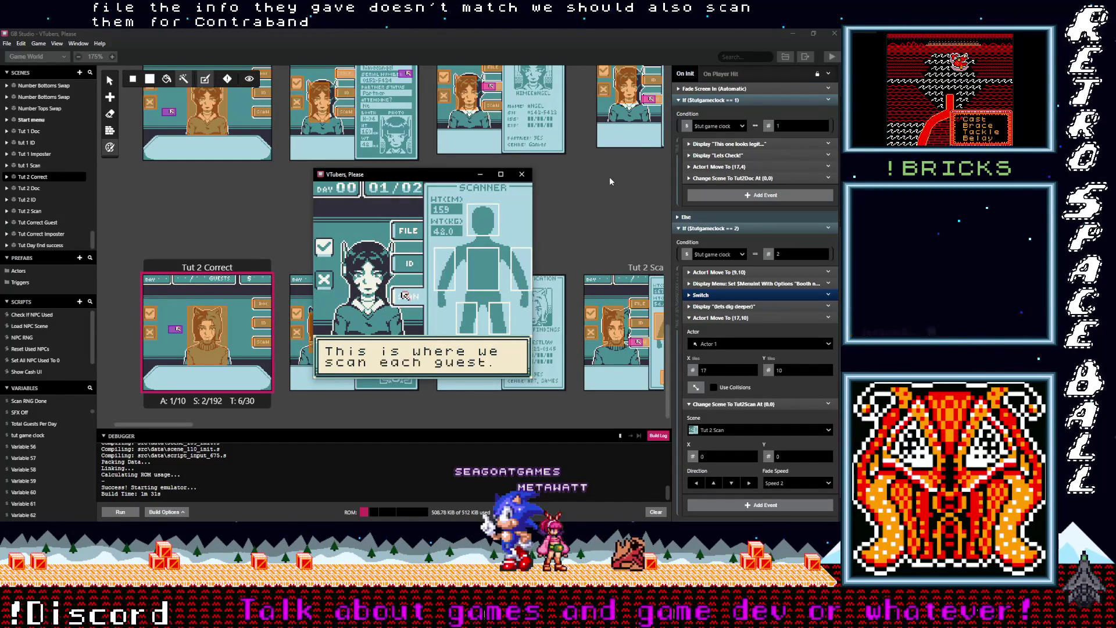
{"action": "key", "text": "z"}
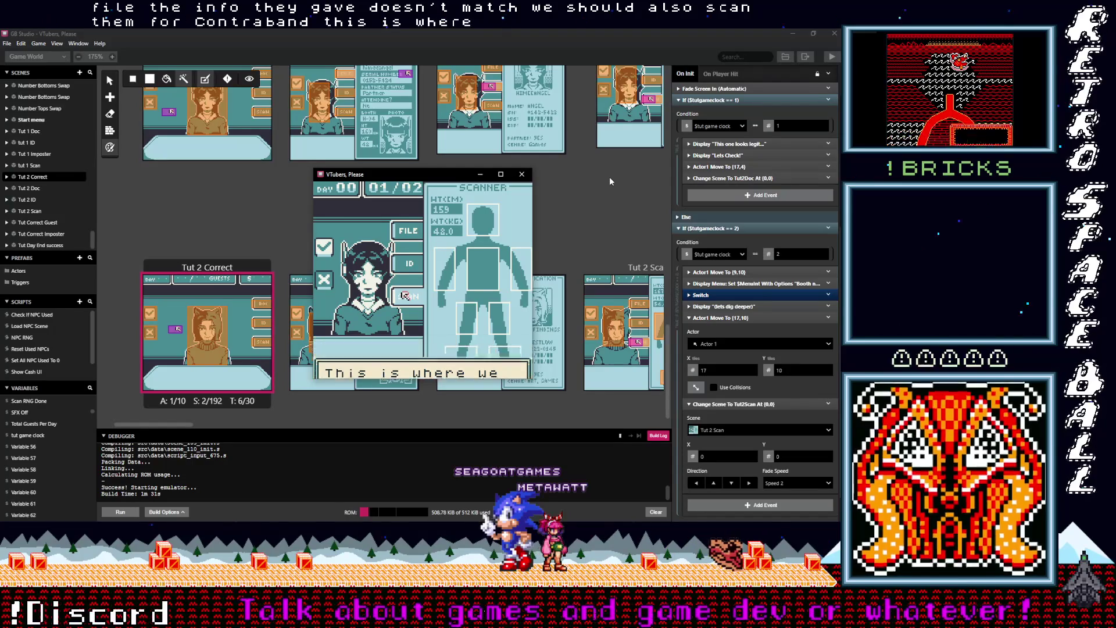
{"action": "key", "text": "z"}
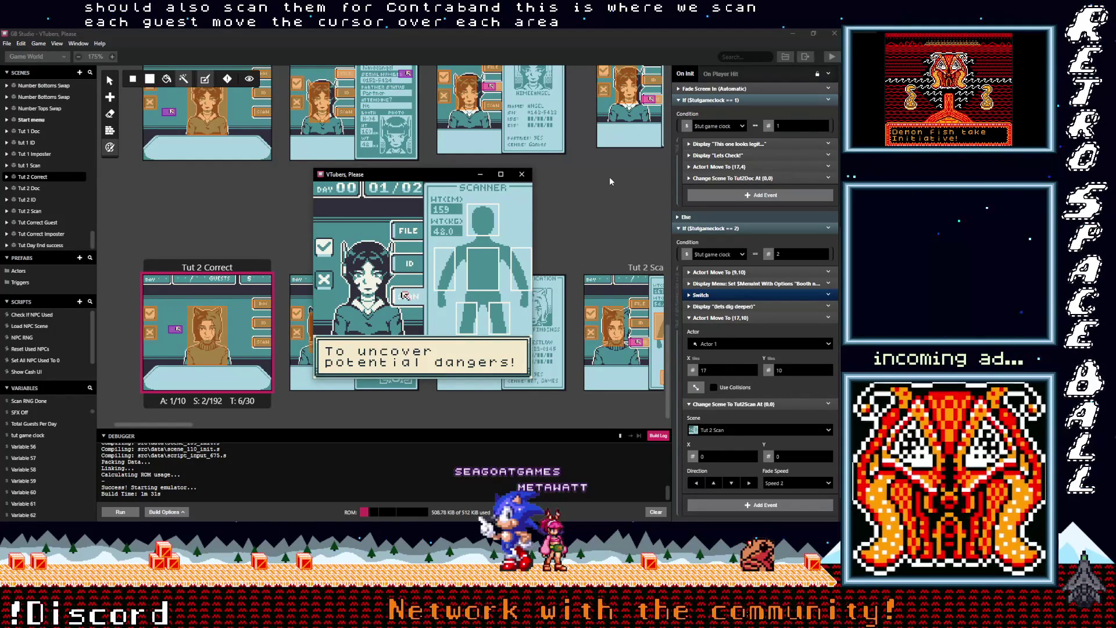
{"action": "key", "text": "z"}
{"action": "key", "text": "Right"}
{"action": "key", "text": "Right"}
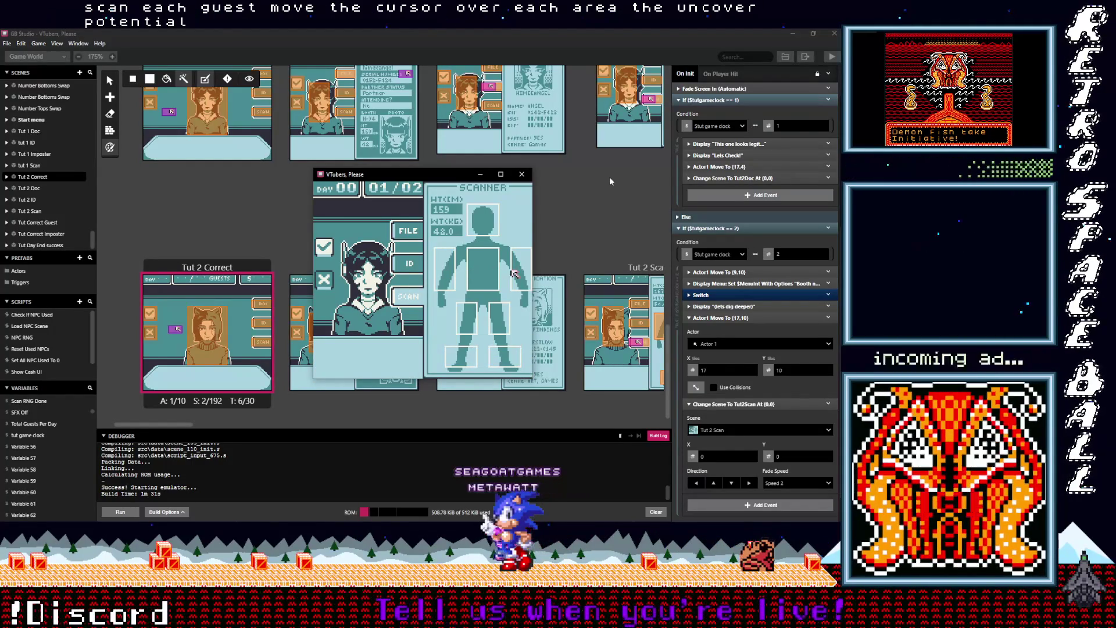
{"action": "key", "text": "z"}
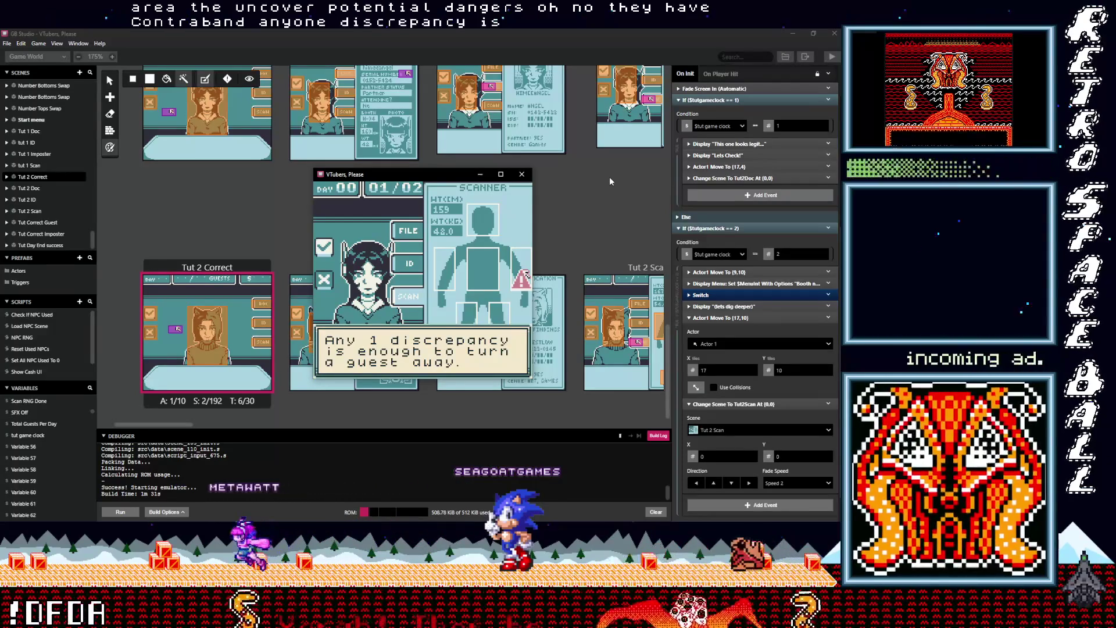
{"action": "key", "text": "z"}
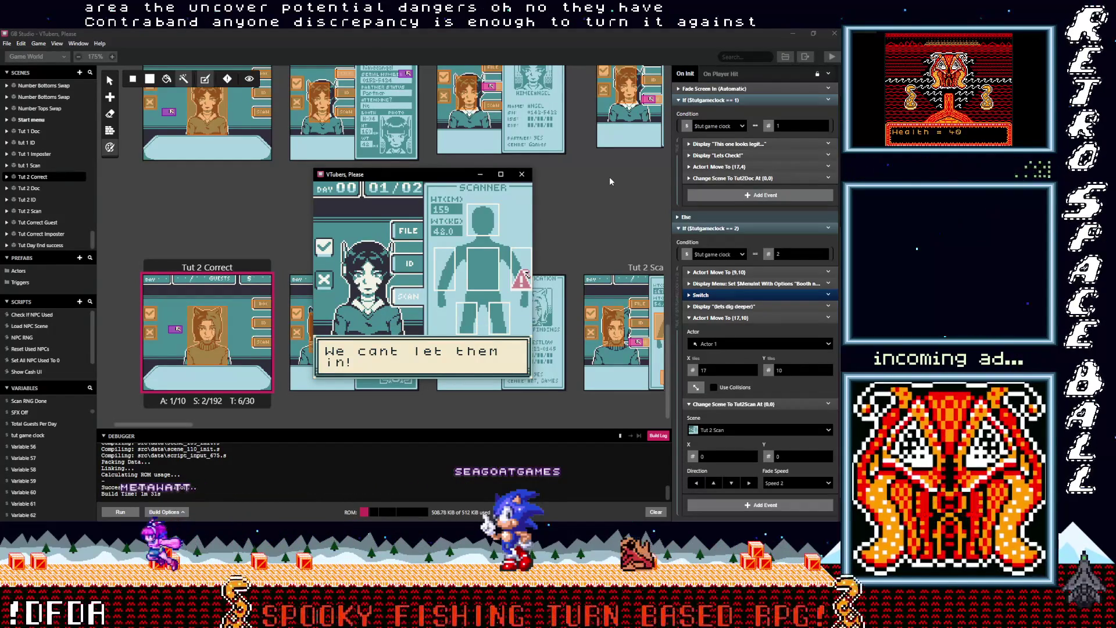
{"action": "key", "text": "z"}
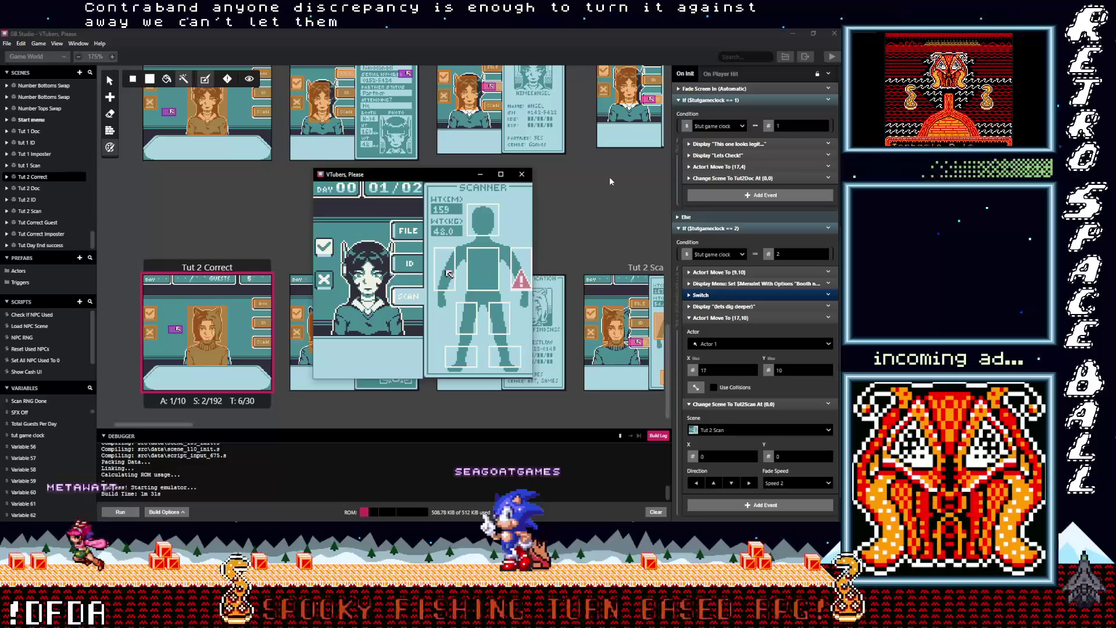
{"action": "key", "text": "z"}
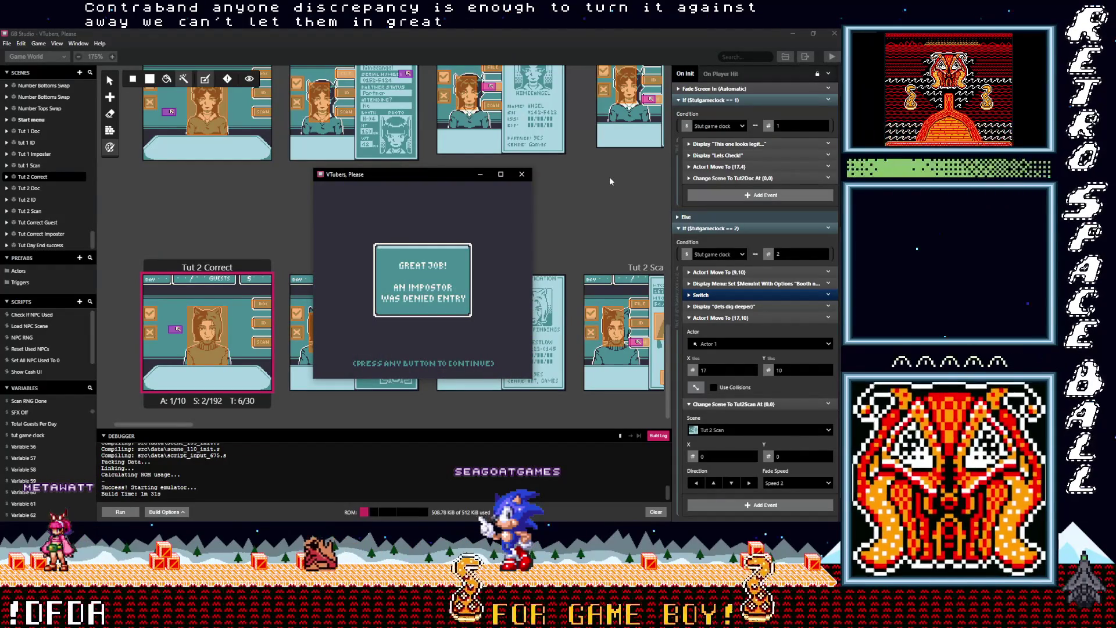
Finish the reward tips and open the next guest's on-file document
{"action": "key", "text": "z"}
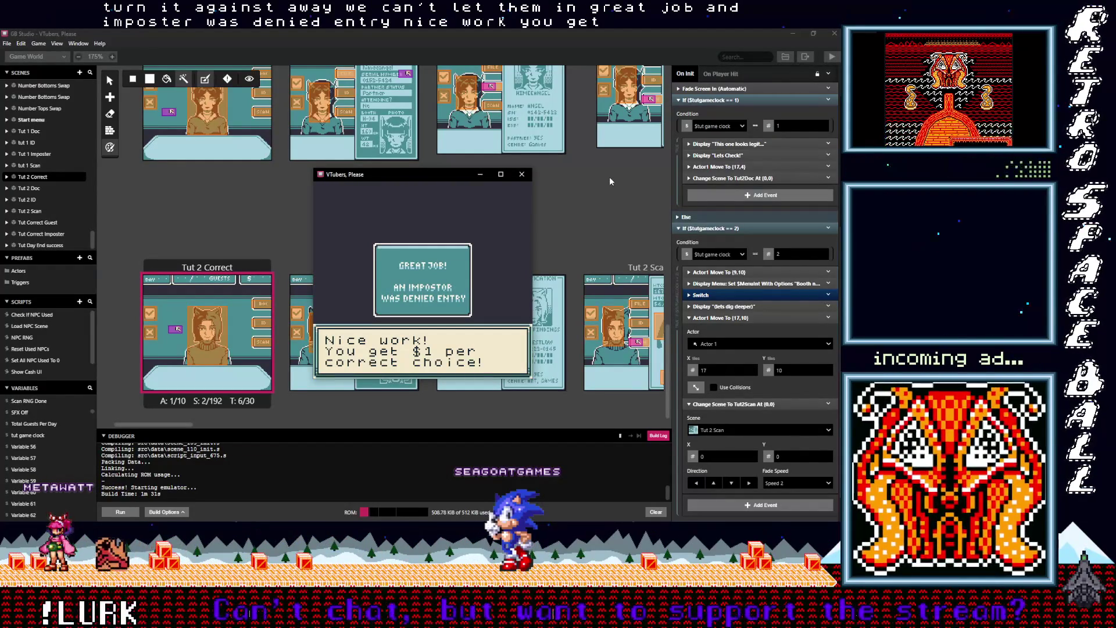
{"action": "key", "text": "z"}
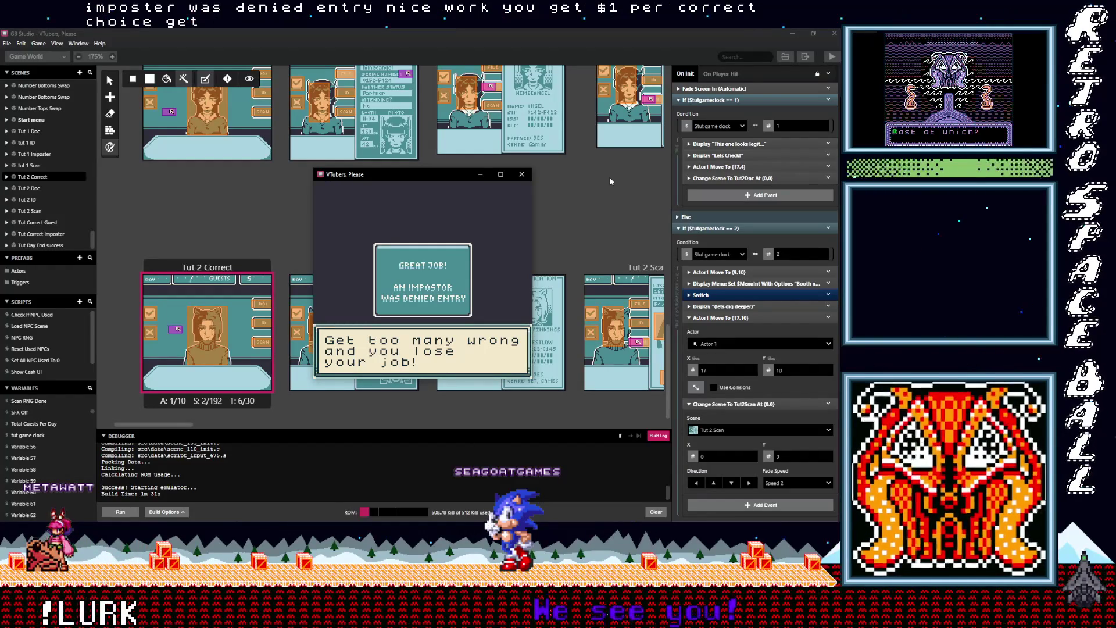
{"action": "key", "text": "z"}
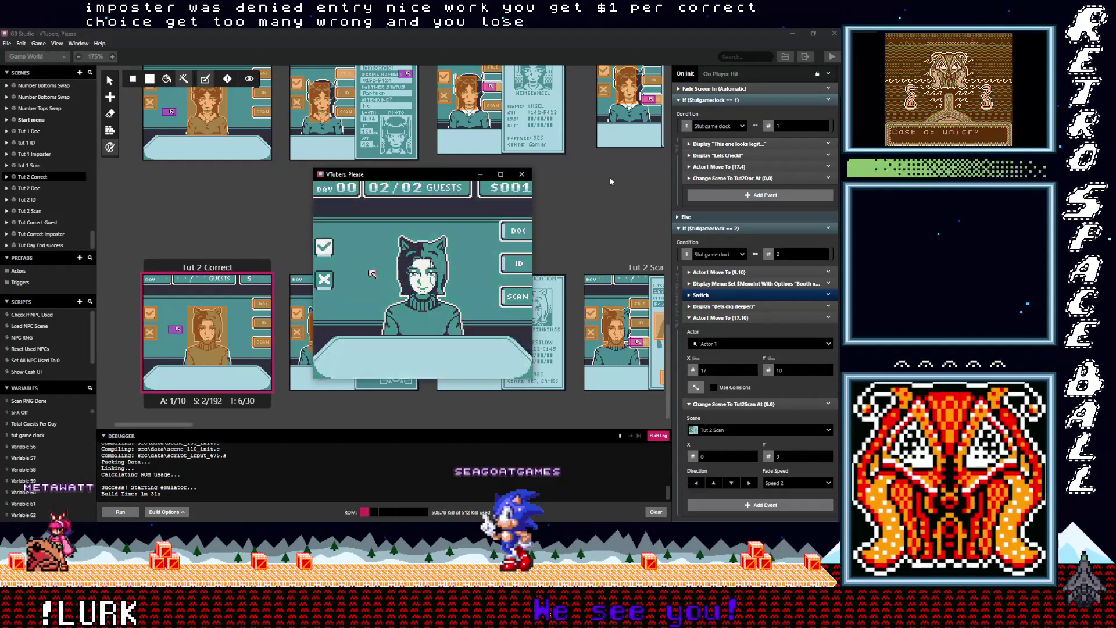
{"action": "key", "text": "z"}
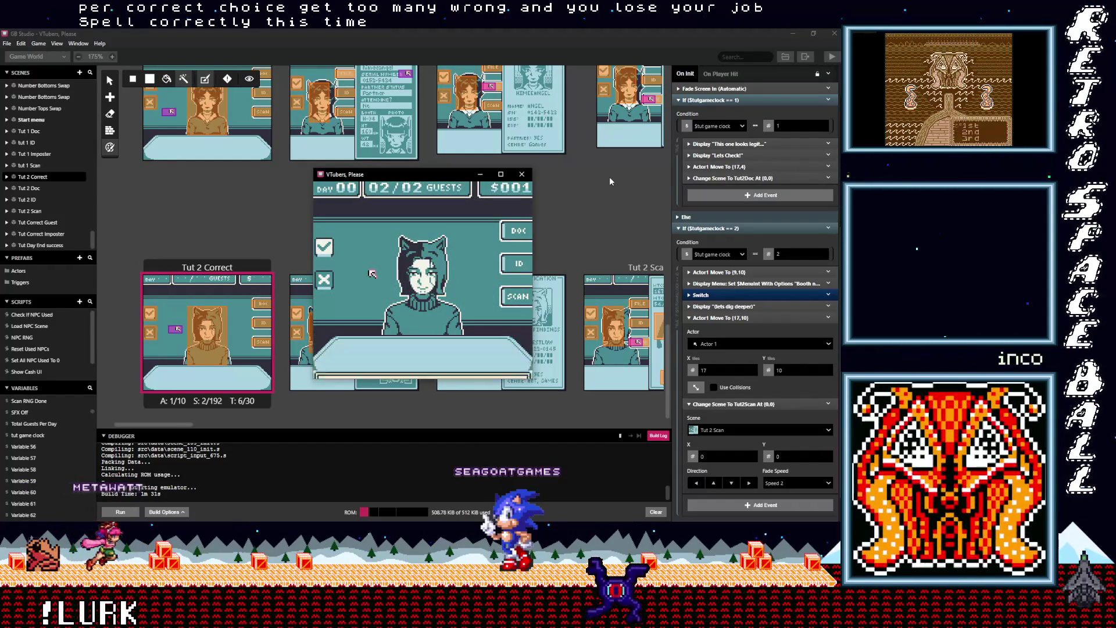
{"action": "key", "text": "z"}
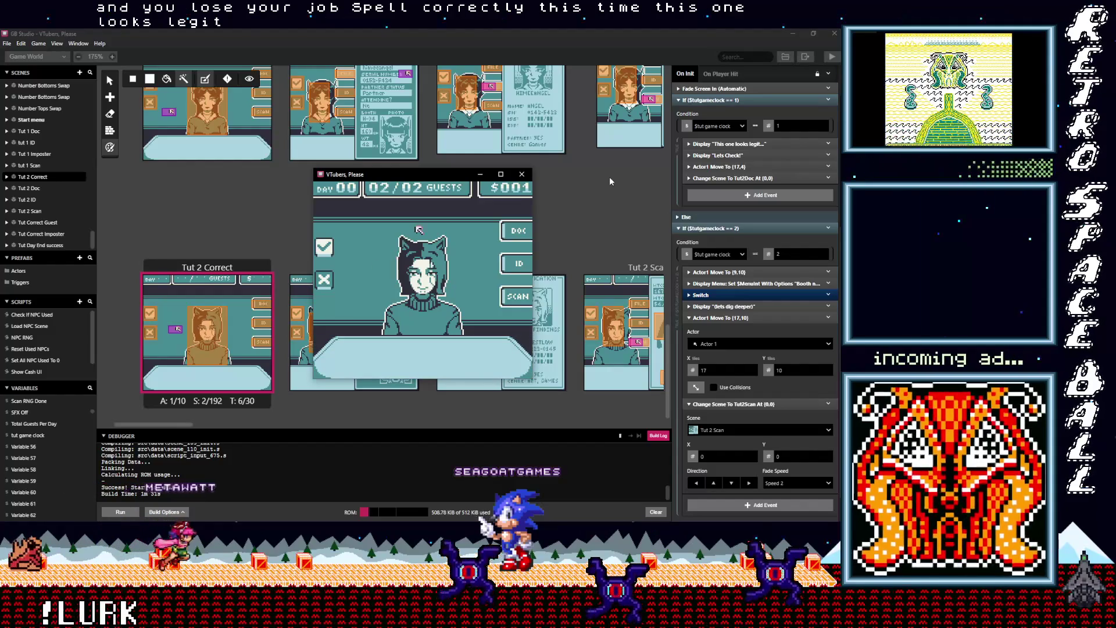
{"action": "key", "text": "z"}
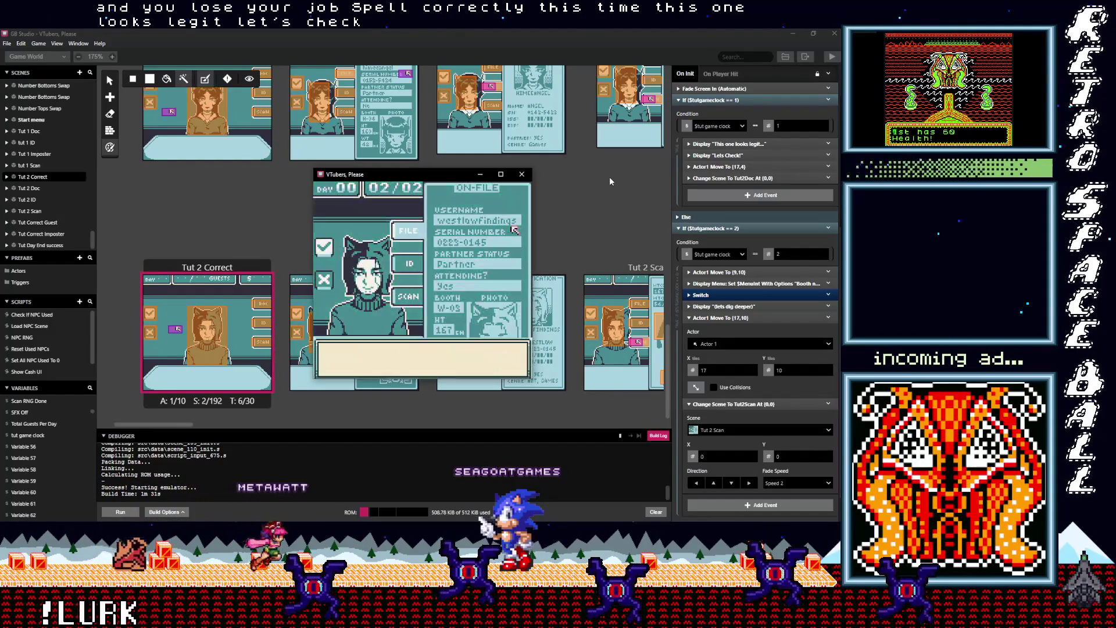
{"action": "key", "text": "z"}
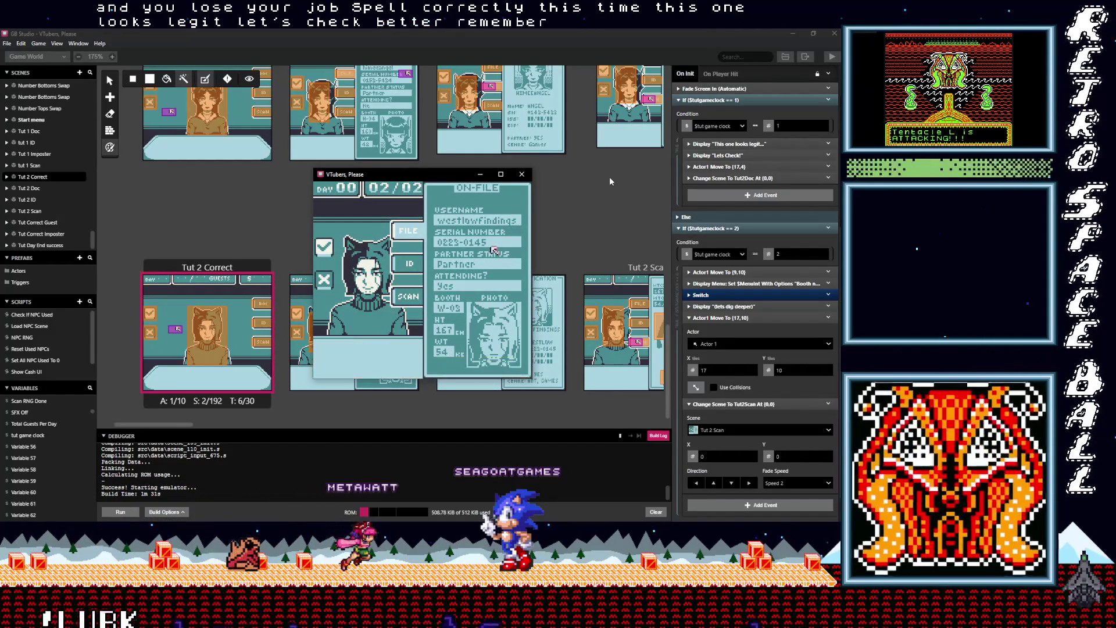
Check the guest's ID card ('The info checks out!') and ask about partner status
{"action": "key", "text": "Down"}
{"action": "key", "text": "Left"}
{"action": "key", "text": "z"}
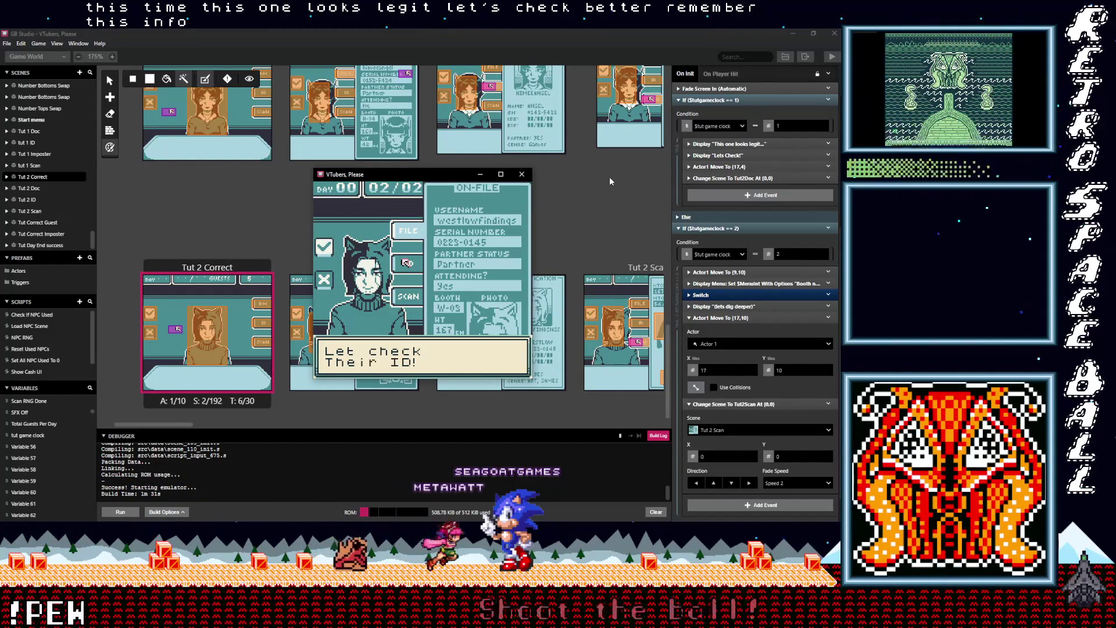
{"action": "key", "text": "z"}
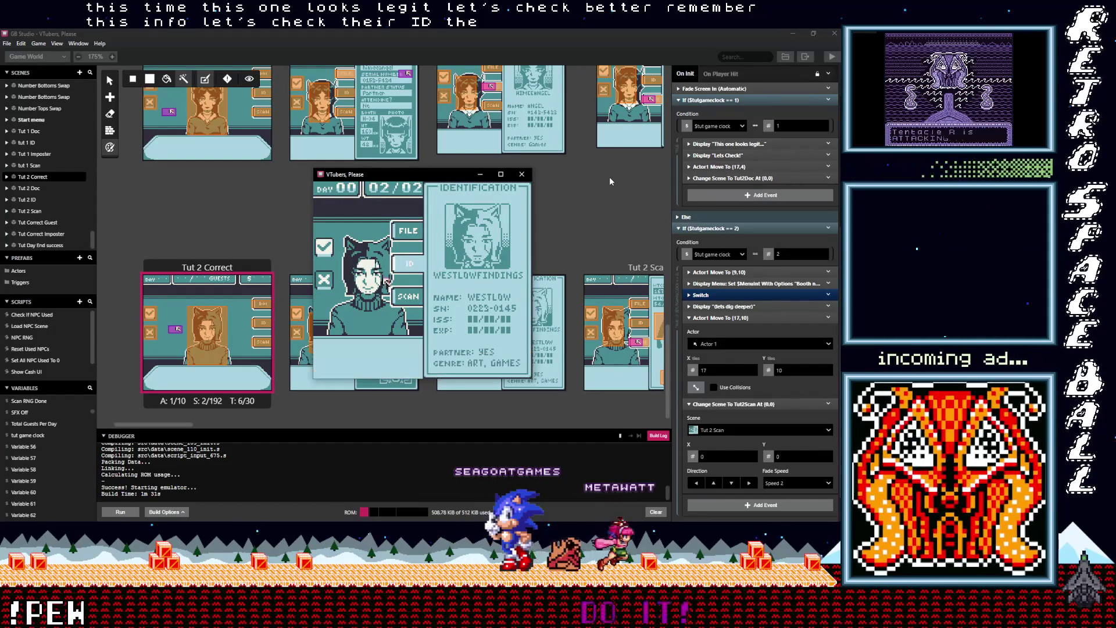
{"action": "key", "text": "z"}
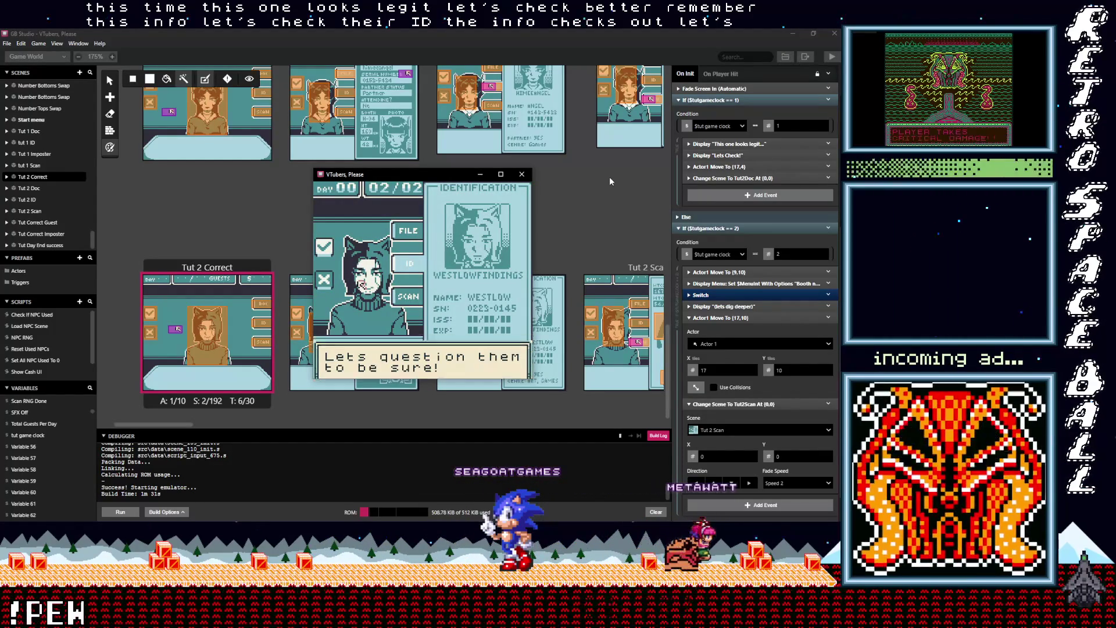
{"action": "key", "text": "z"}
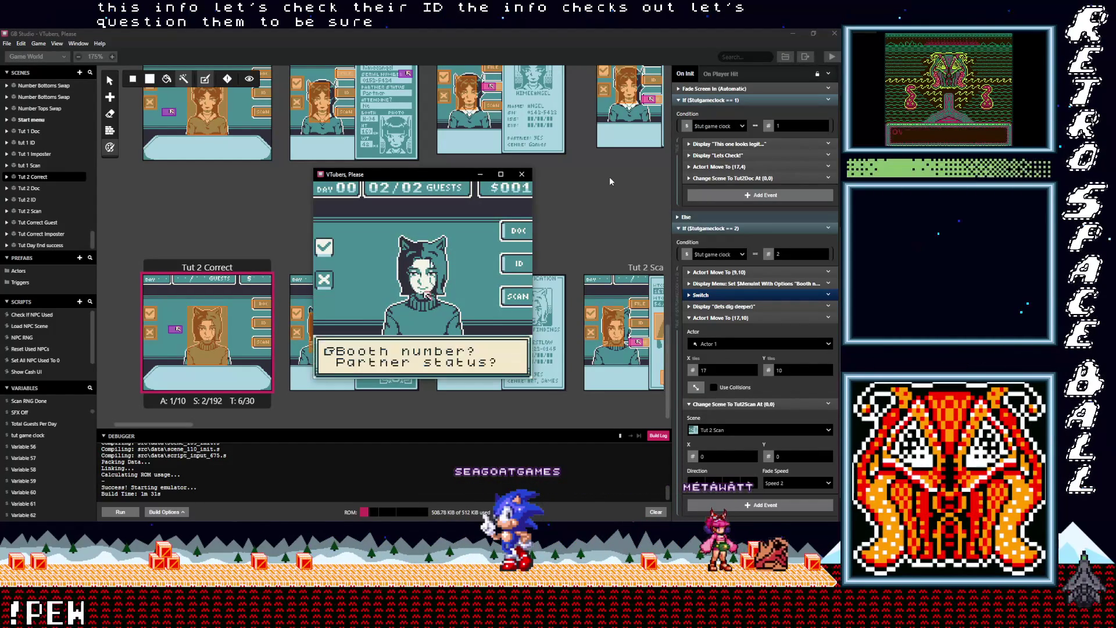
{"action": "key", "text": "Down"}
{"action": "key", "text": "z"}
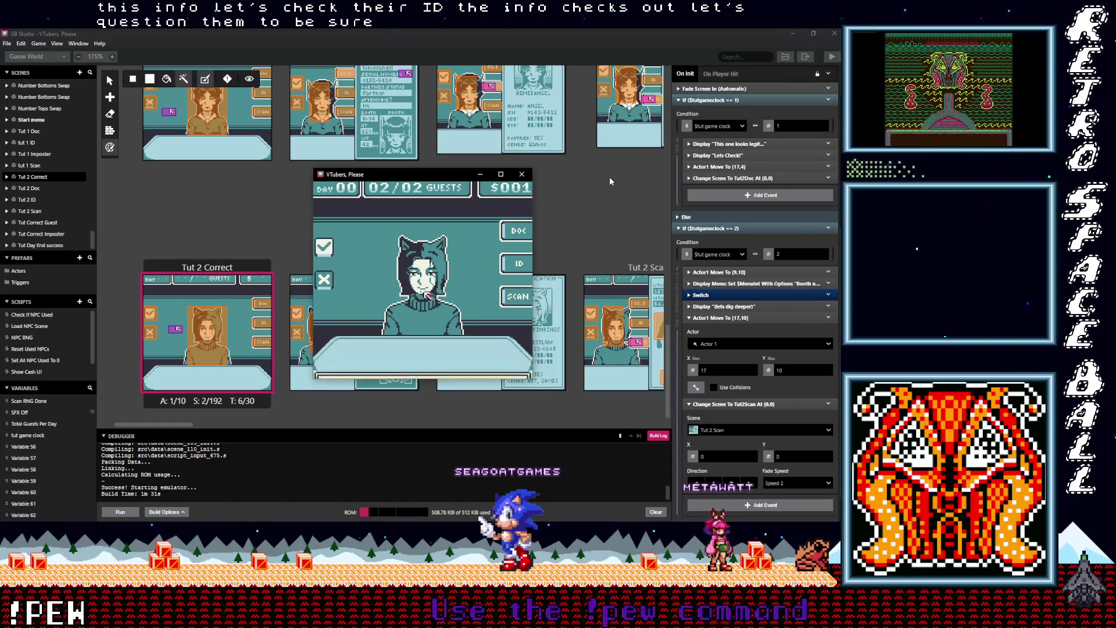
{"action": "key", "text": "z"}
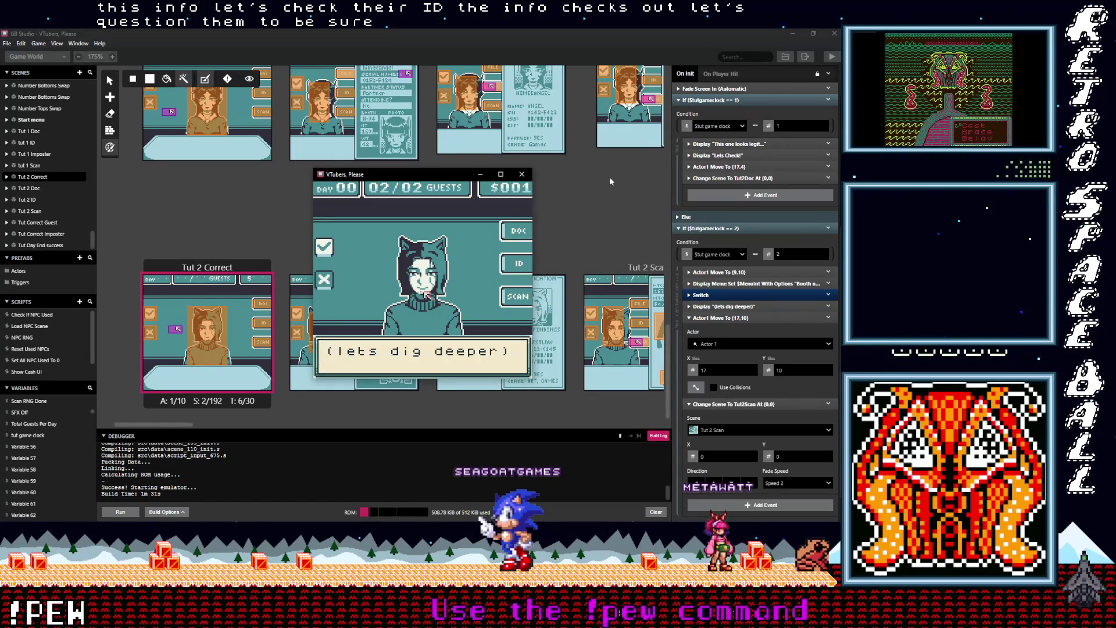
Scan the guest's body down to the left leg and approve them as passing
{"action": "key", "text": "z"}
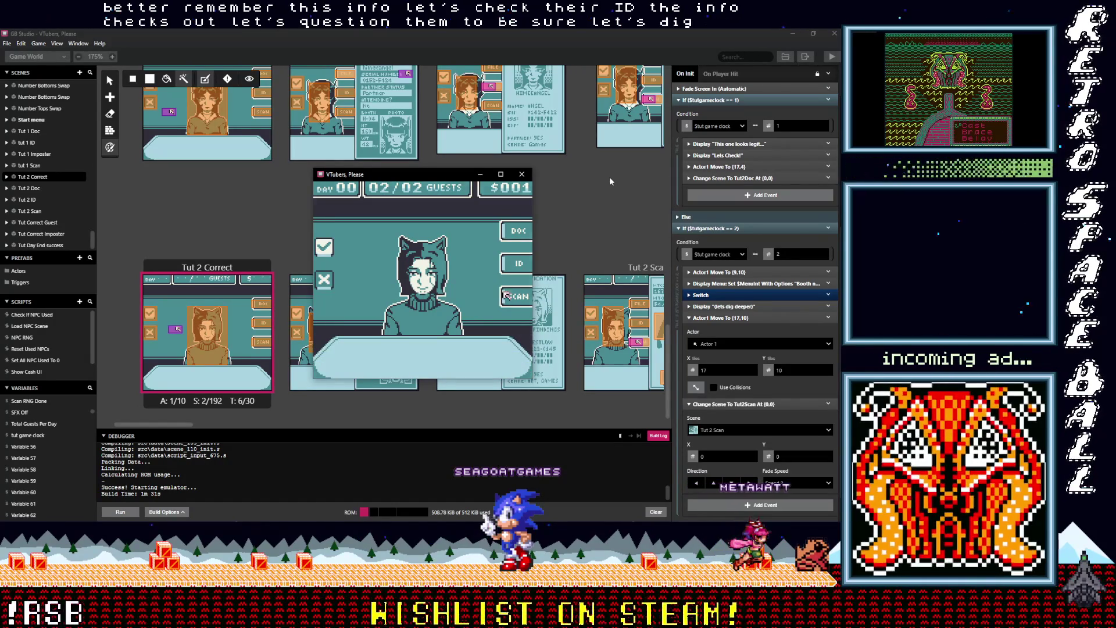
{"action": "key", "text": "Up"}
{"action": "key", "text": "Right"}
{"action": "key", "text": "Down"}
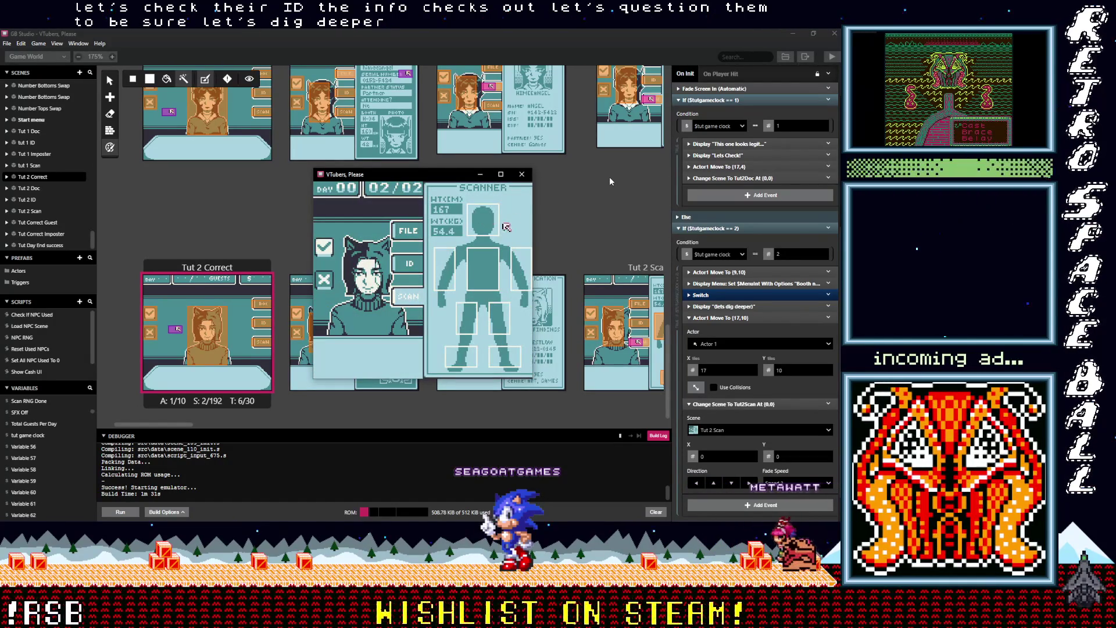
{"action": "key", "text": "Down"}
{"action": "key", "text": "Left"}
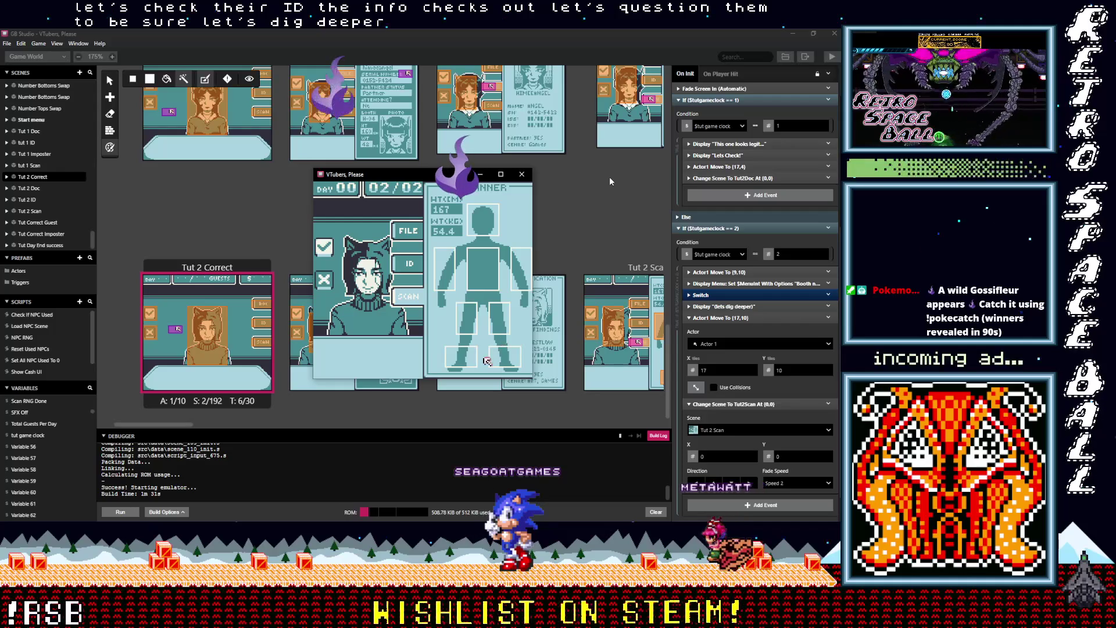
{"action": "key", "text": "Left"}
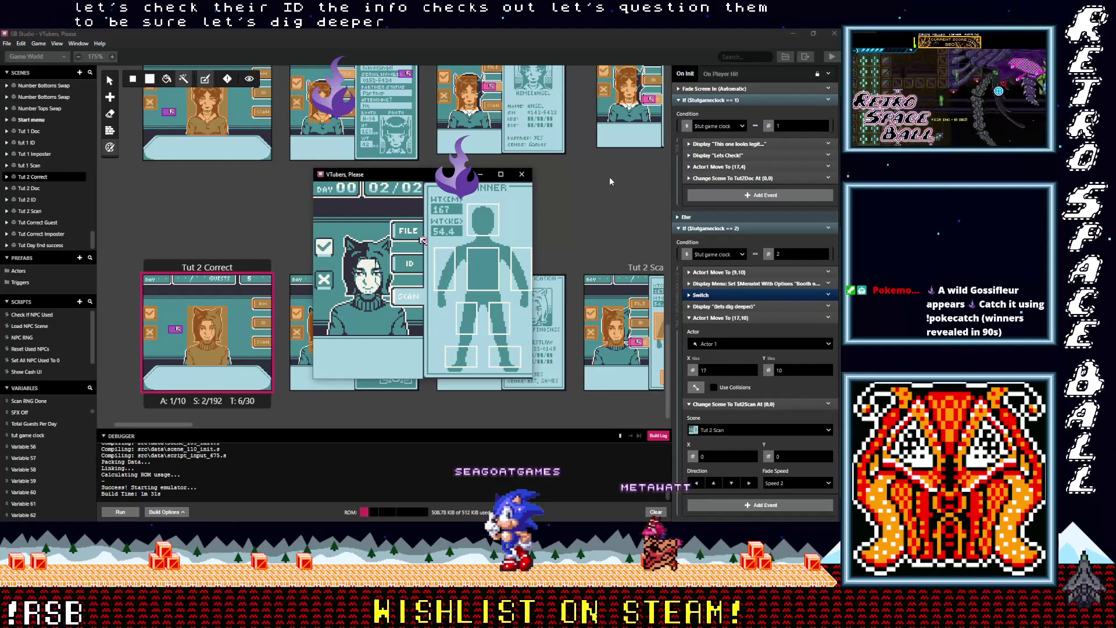
{"action": "key", "text": "Left"}
{"action": "key", "text": "z"}
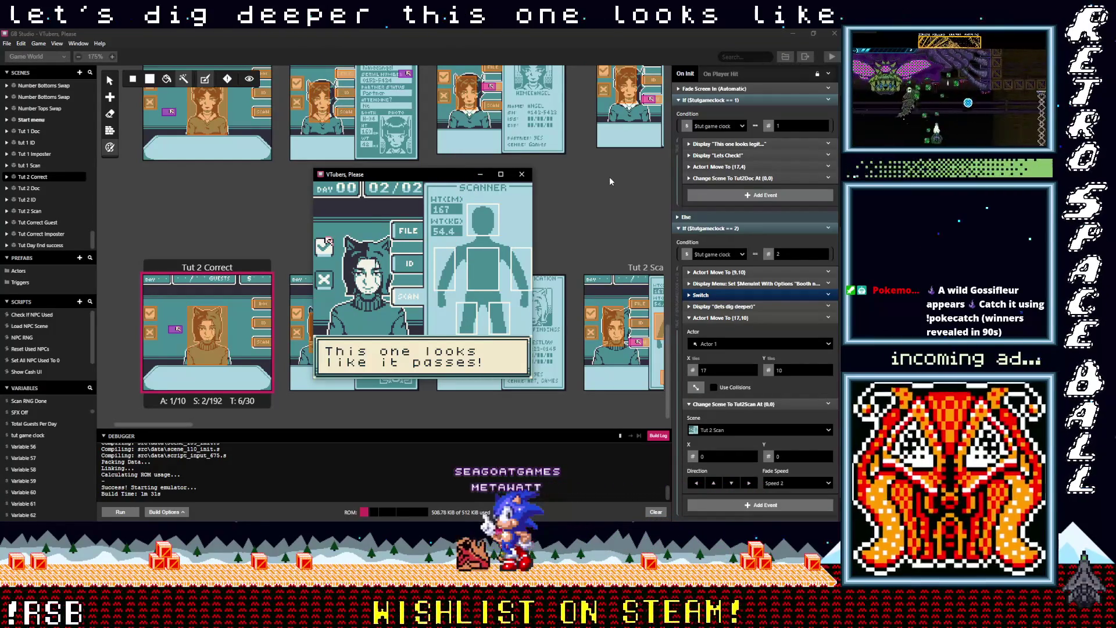
{"action": "key", "text": "z"}
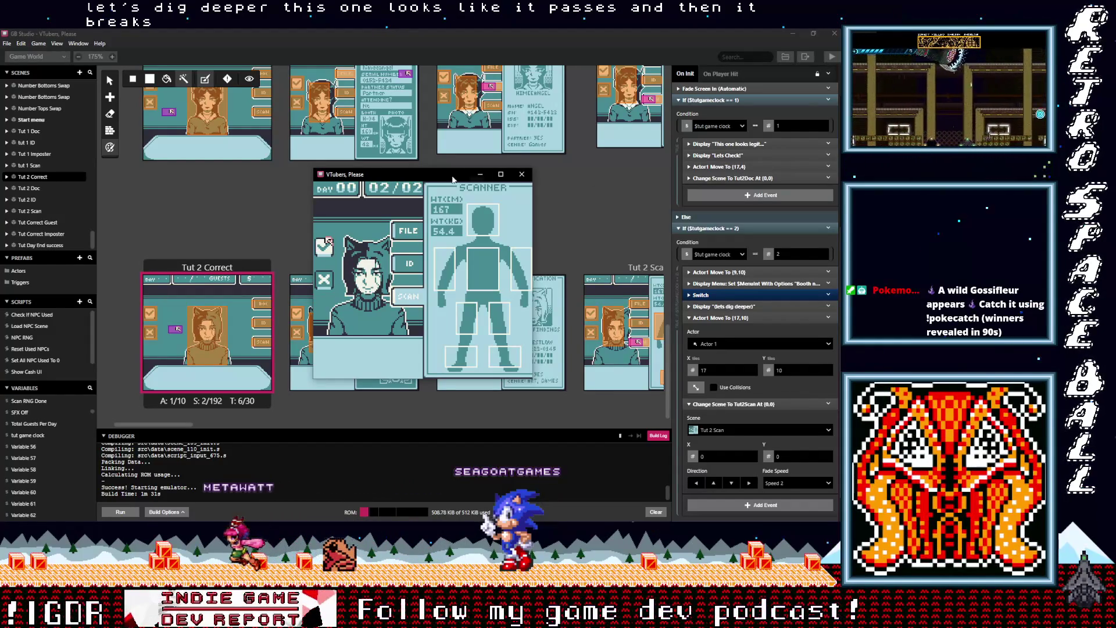
{"action": "left_click_drag", "start_coordinate": [609, 147], "coordinate": [528, 146]}
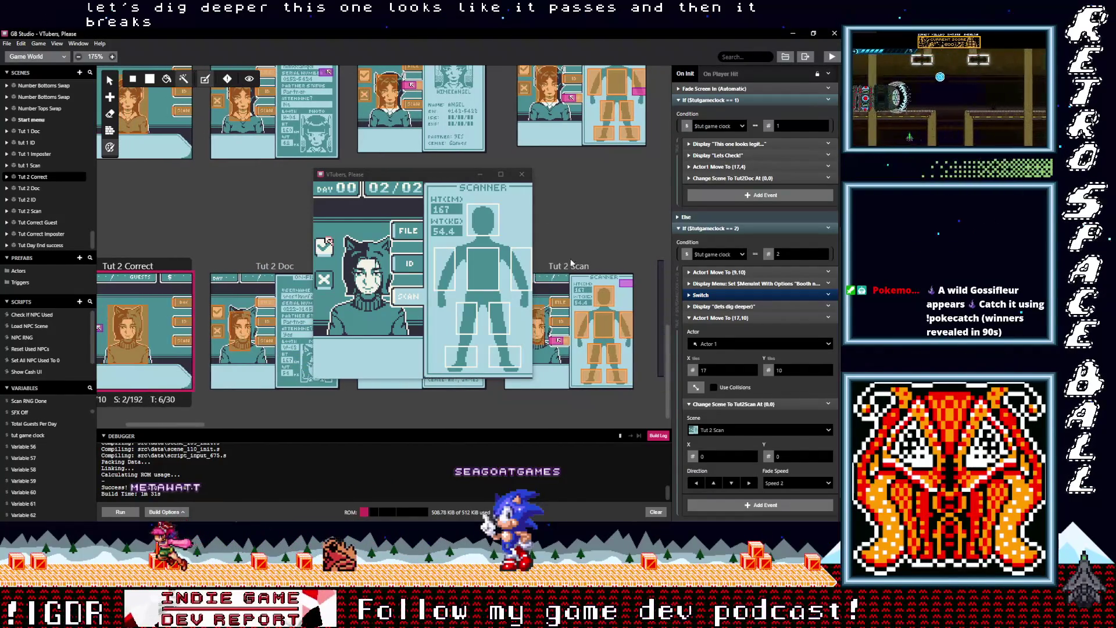
Append a Change Scene event to Tut Correct Guest at the end of Tut 2 Scan's On Init
{"action": "left_click", "coordinate": [569, 266]}
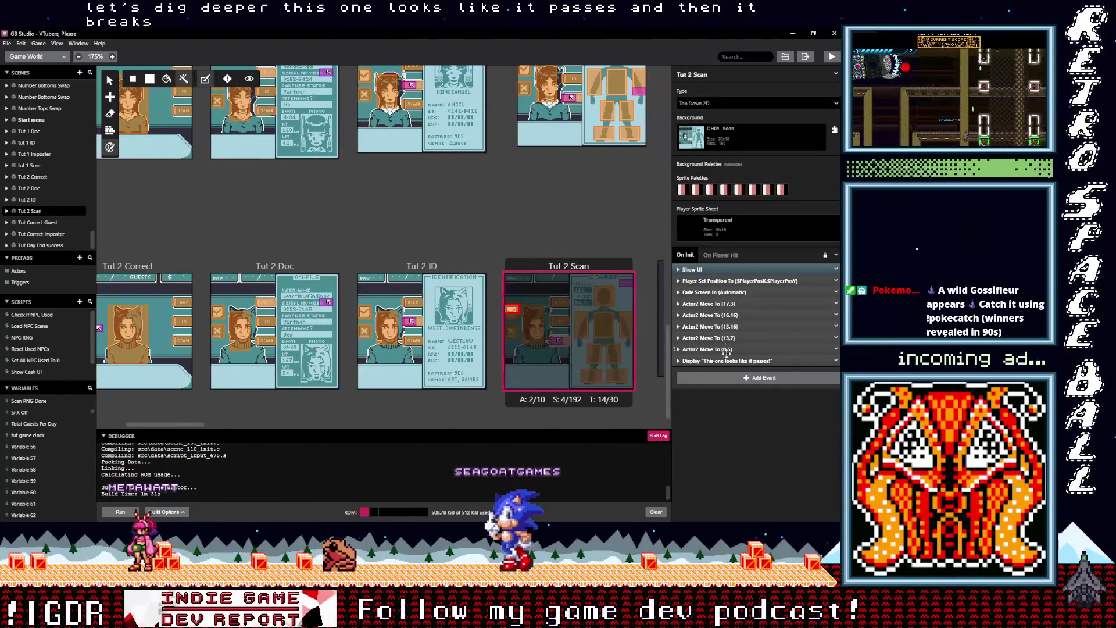
{"action": "left_click", "coordinate": [725, 381]}
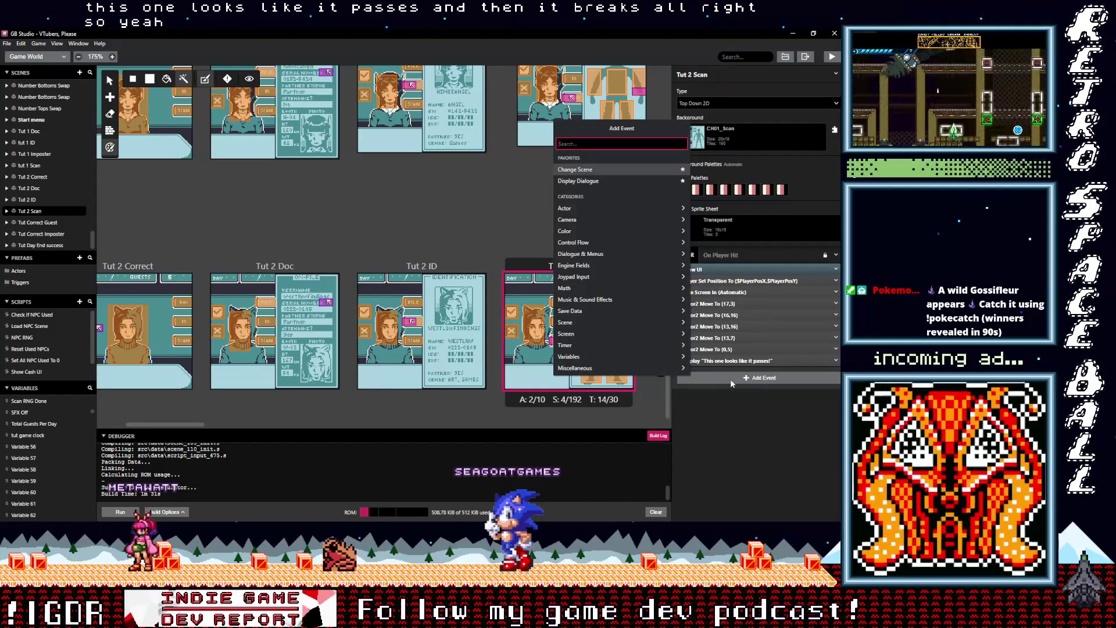
{"action": "type", "text": "change"}
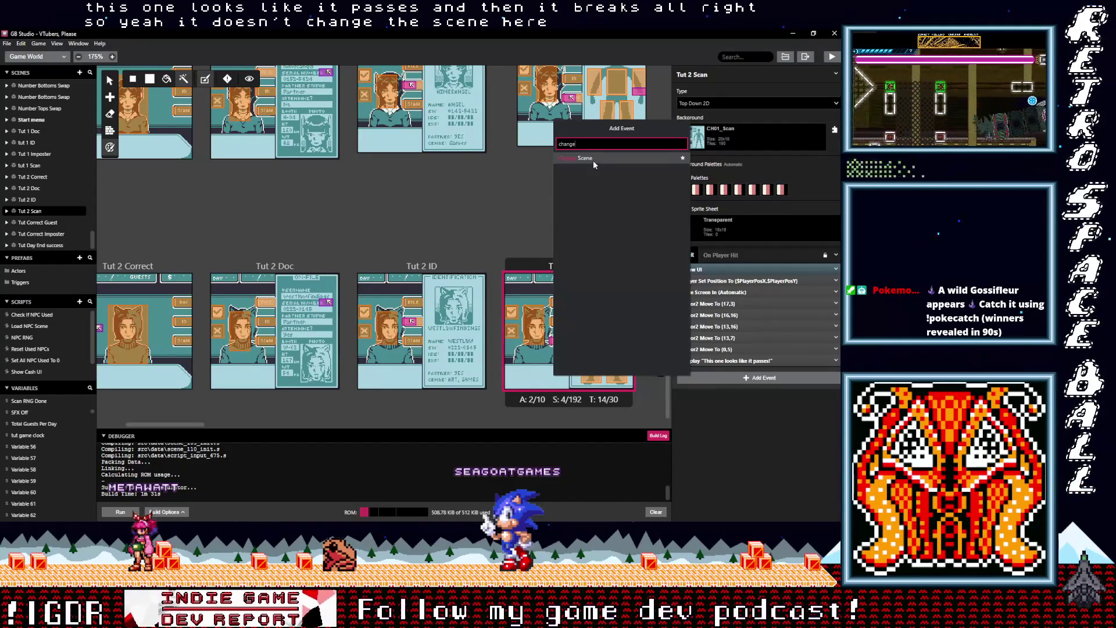
{"action": "left_click", "coordinate": [593, 159]}
{"action": "scroll", "coordinate": [593, 246], "scroll_direction": "right", "scroll_amount": 3}
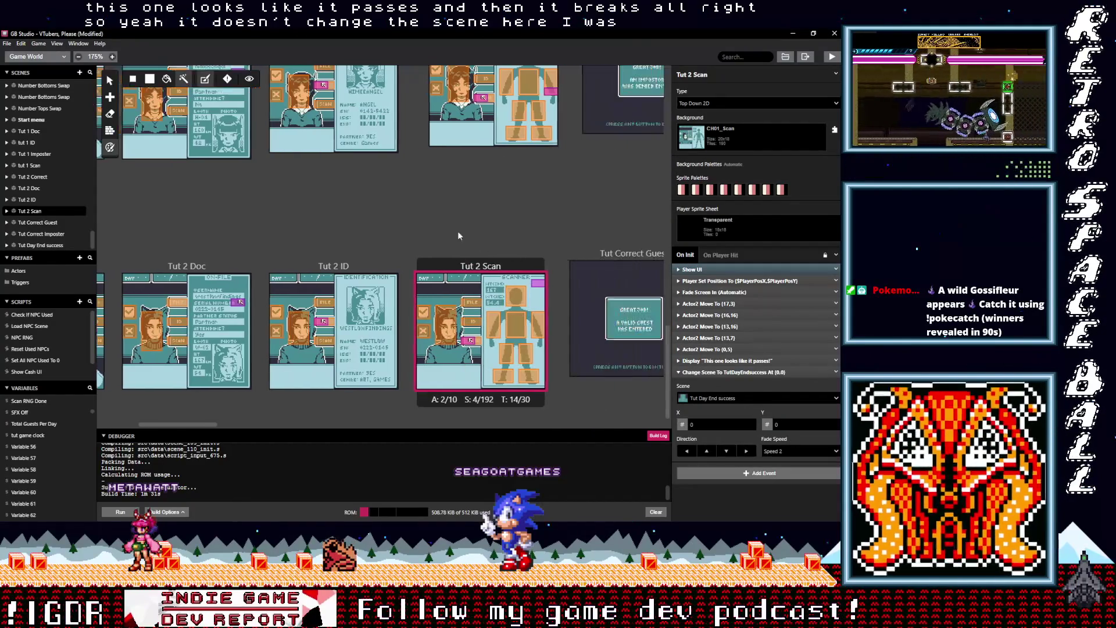
{"action": "left_click", "coordinate": [725, 399]}
{"action": "type", "text": "tut"}
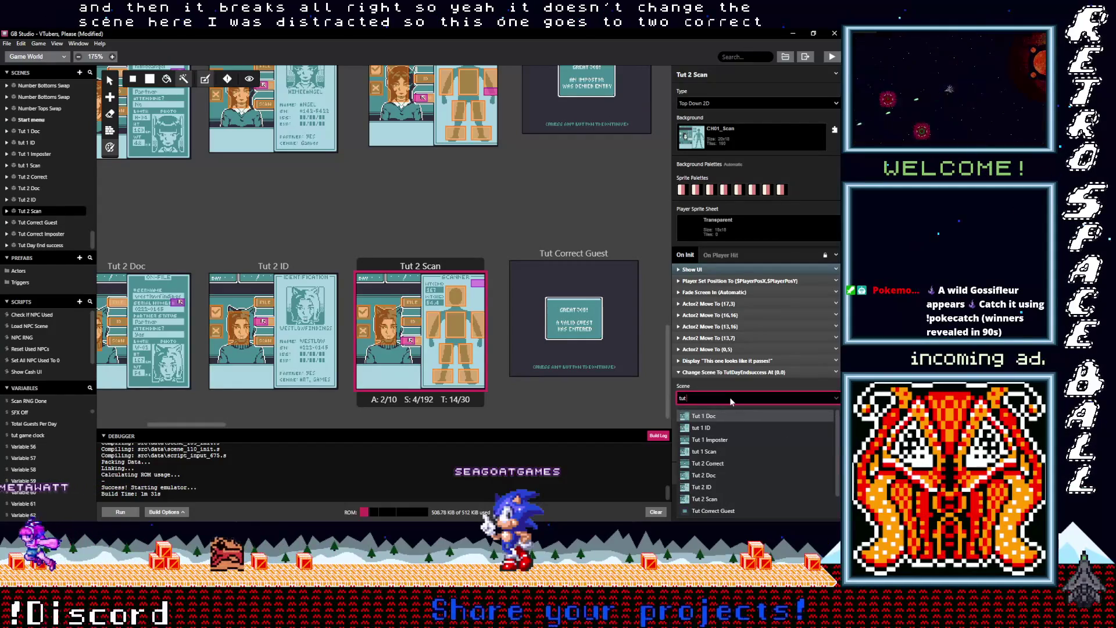
{"action": "type", "text": " co"}
{"action": "left_click", "coordinate": [733, 417]}
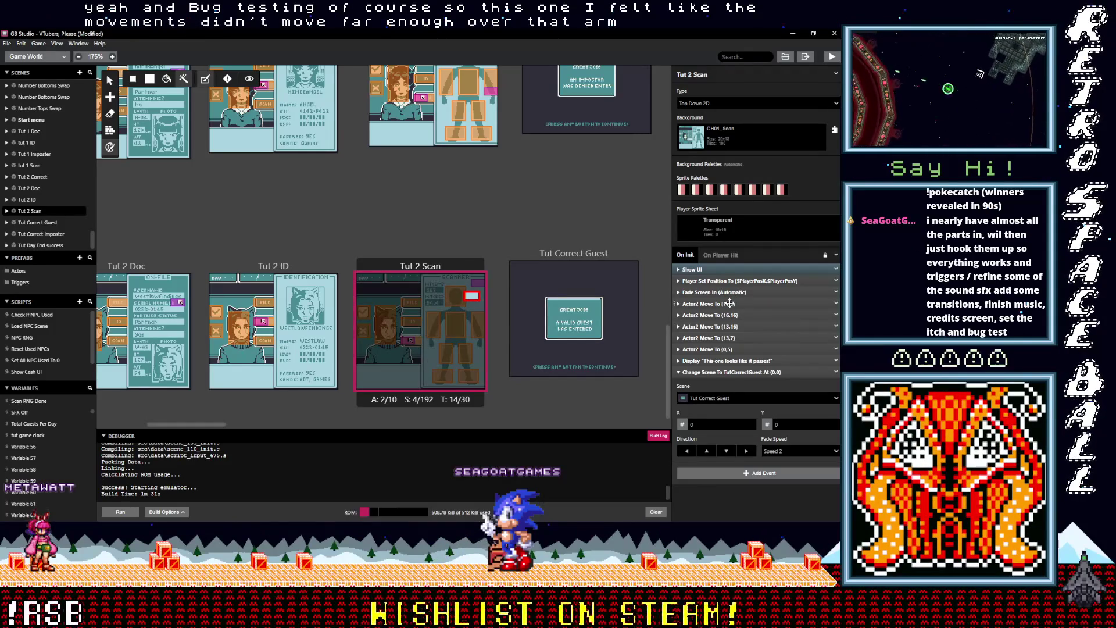
{"action": "left_click", "coordinate": [729, 303]}
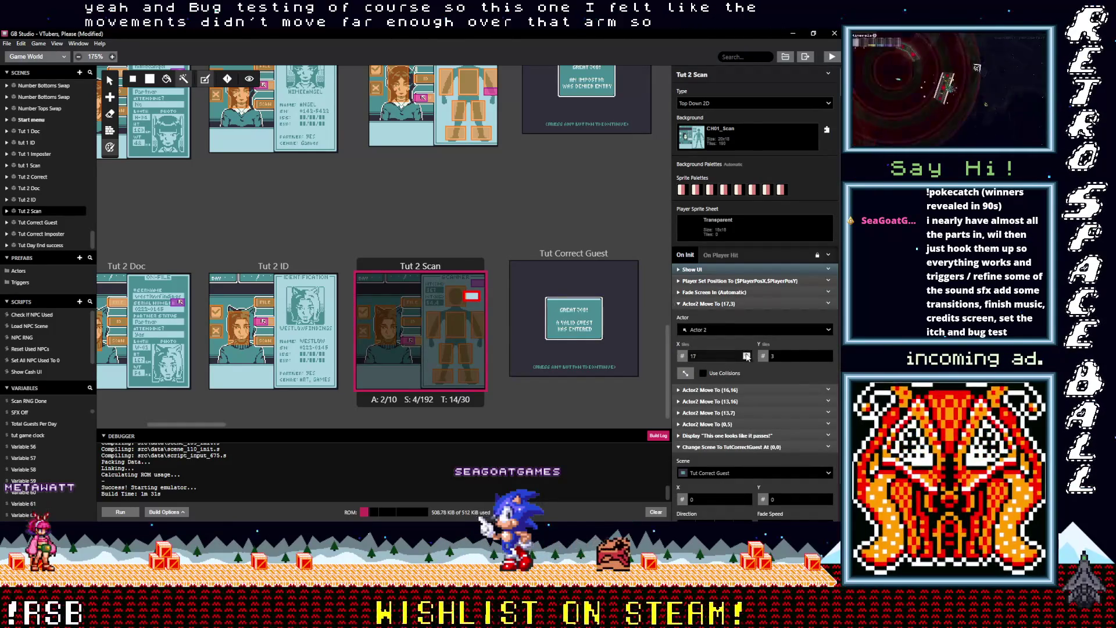
Raise the first Actor2 move's X to 18 and the second move's X to 17
{"action": "left_click", "coordinate": [746, 355]}
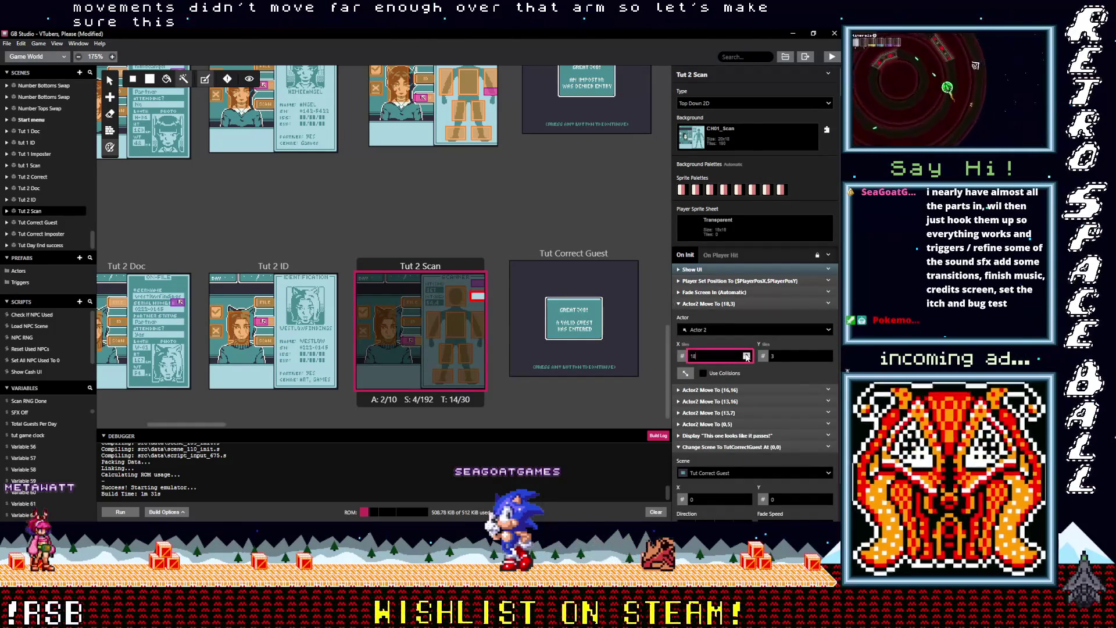
{"action": "left_click", "coordinate": [715, 305]}
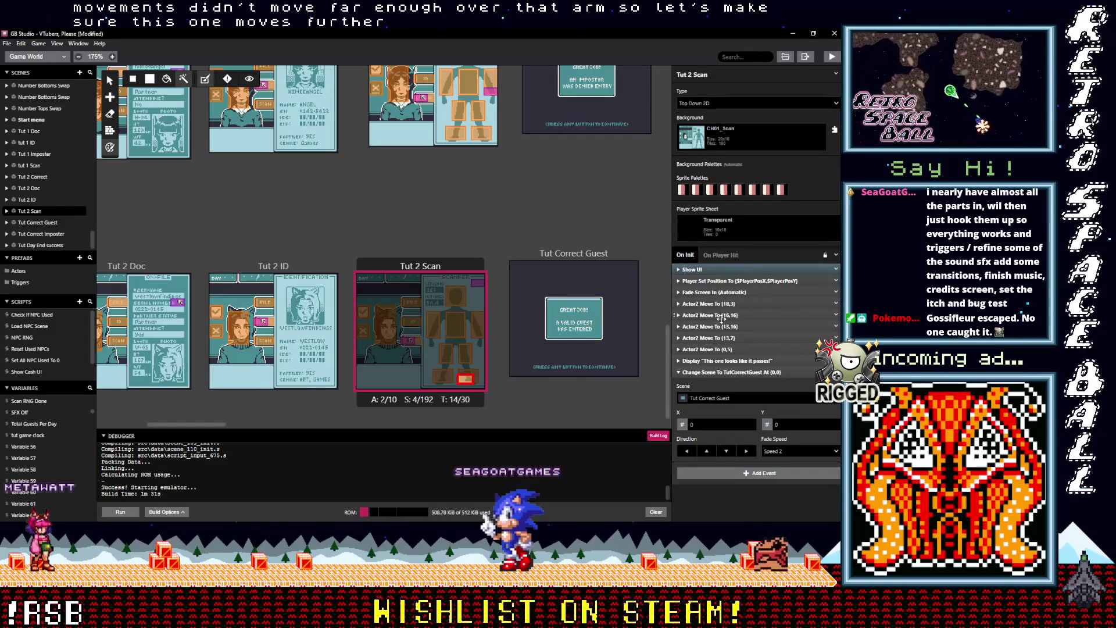
{"action": "left_click", "coordinate": [719, 315]}
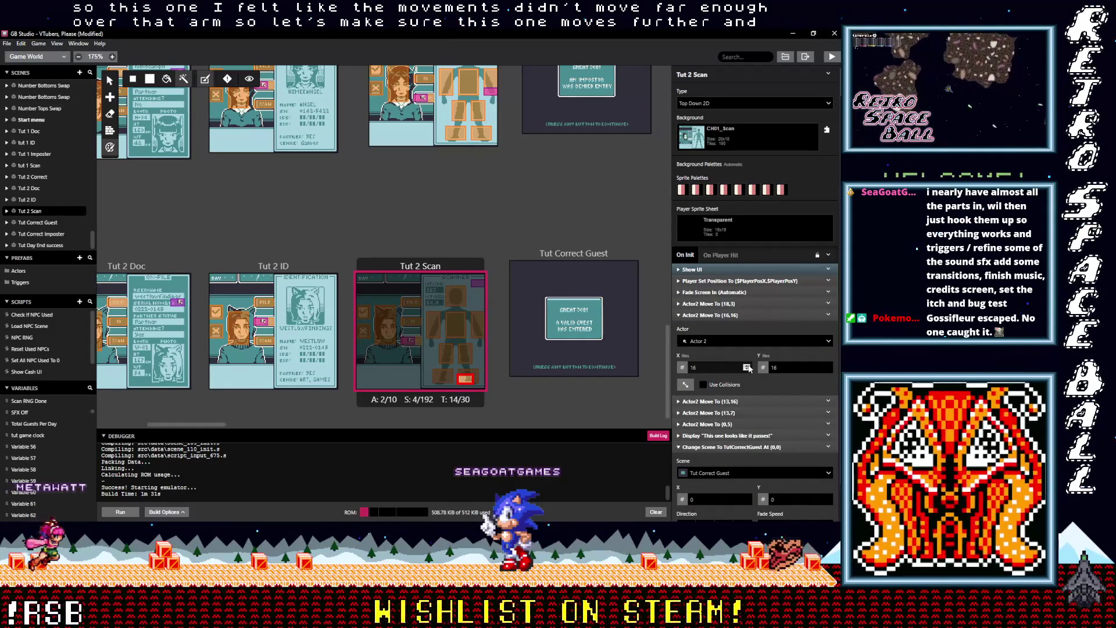
{"action": "left_click", "coordinate": [749, 368]}
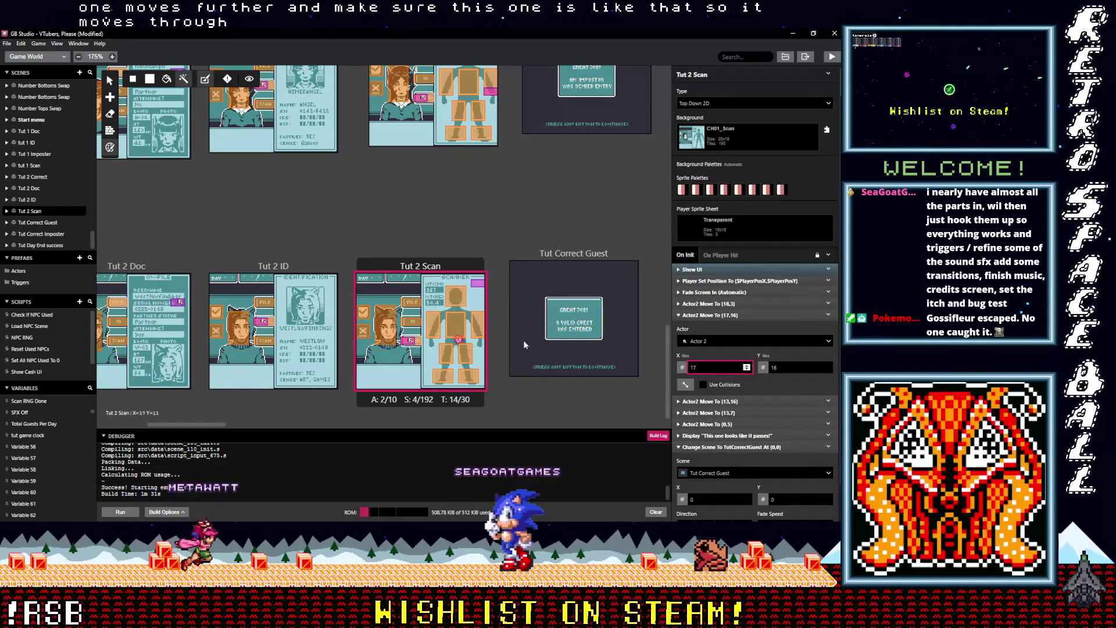
{"action": "left_click", "coordinate": [717, 314]}
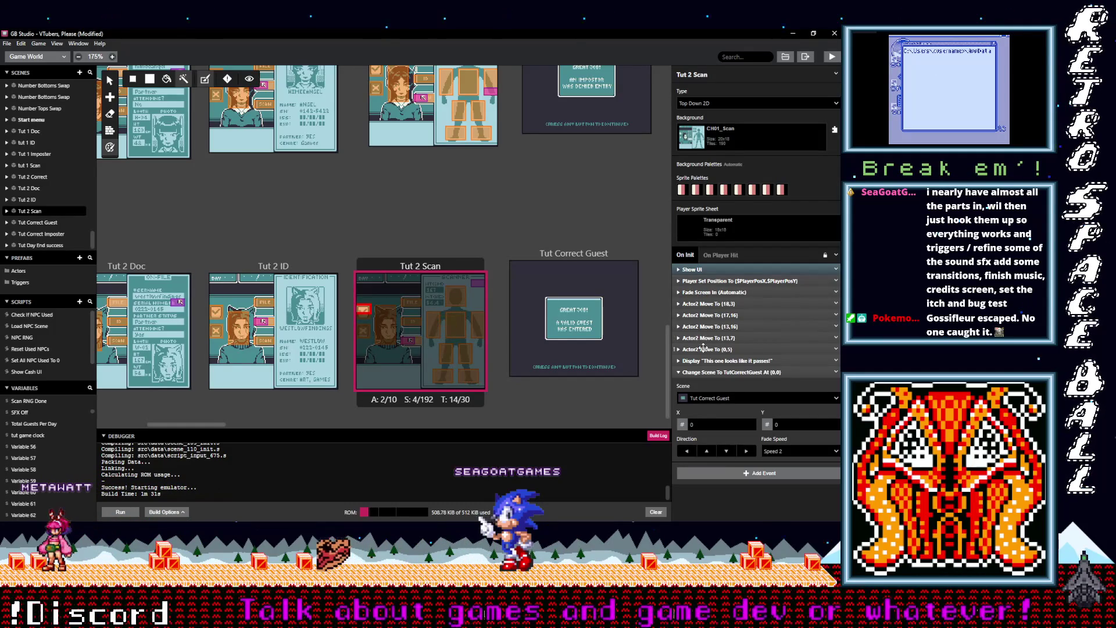
Duplicate the Actor 2 Move To (13,7) event and retarget the copy to (17,12)
{"action": "left_click", "coordinate": [752, 371]}
{"action": "left_click", "coordinate": [836, 338]}
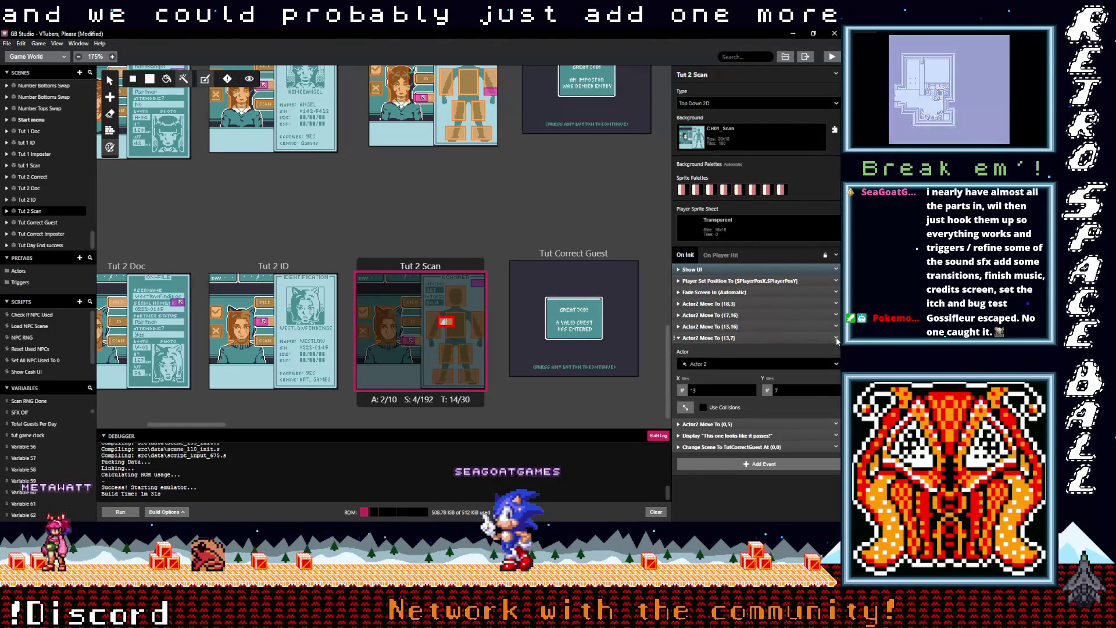
{"action": "mouse_move", "coordinate": [745, 336]}
{"action": "left_mouse_down"}
{"action": "mouse_move", "coordinate": [735, 387]}
{"action": "mouse_move", "coordinate": [734, 350]}
{"action": "left_mouse_up"}
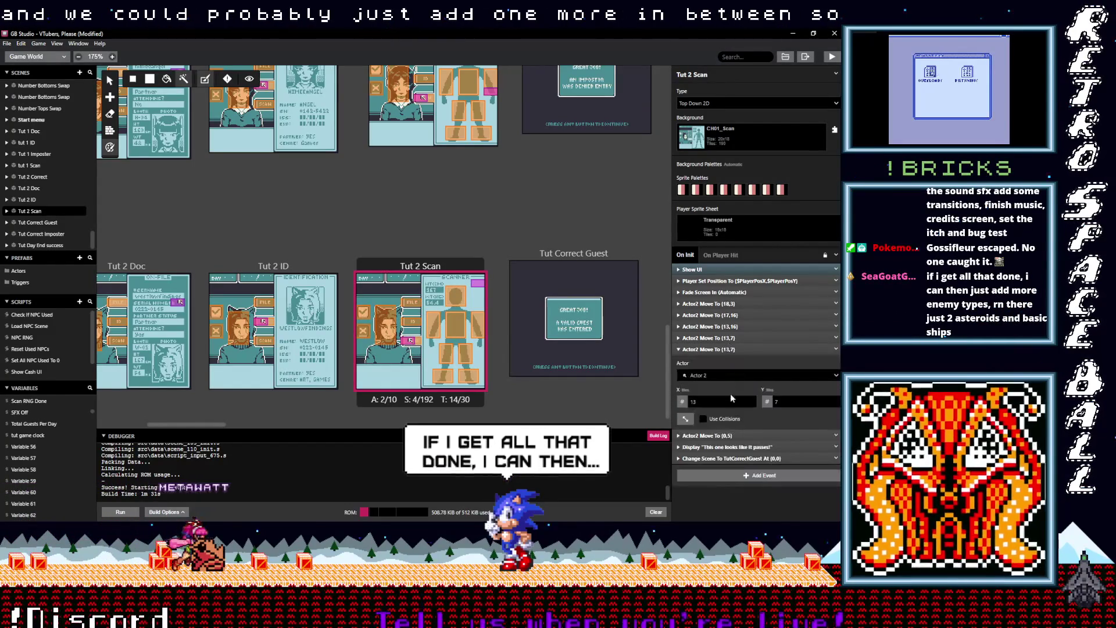
{"action": "left_click", "coordinate": [751, 401]}
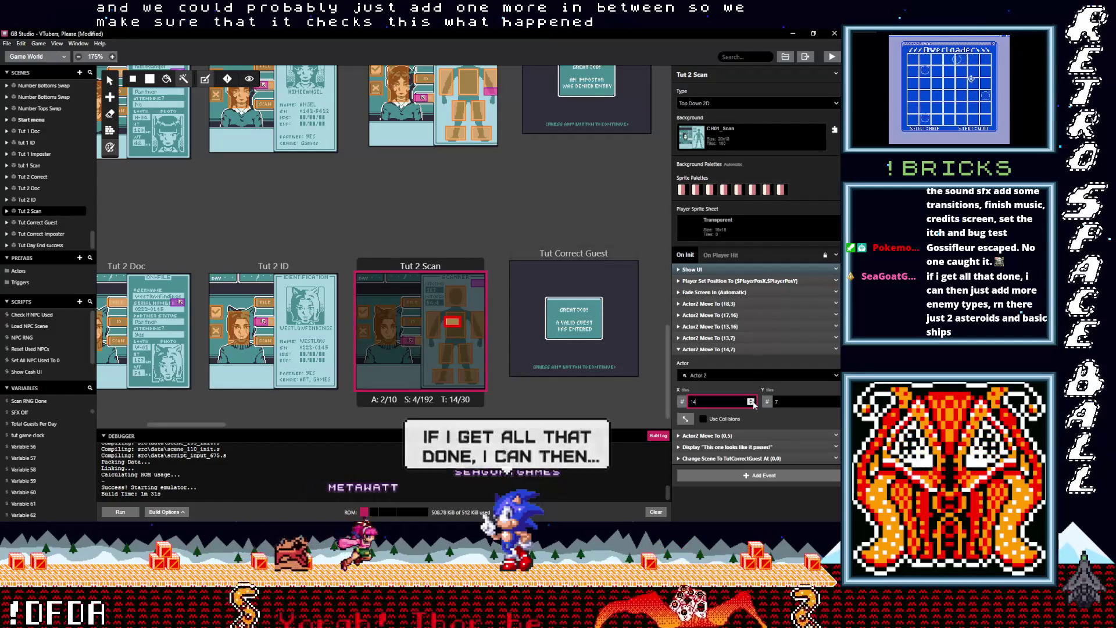
{"action": "left_click", "coordinate": [750, 400]}
{"action": "left_click", "coordinate": [750, 400]}
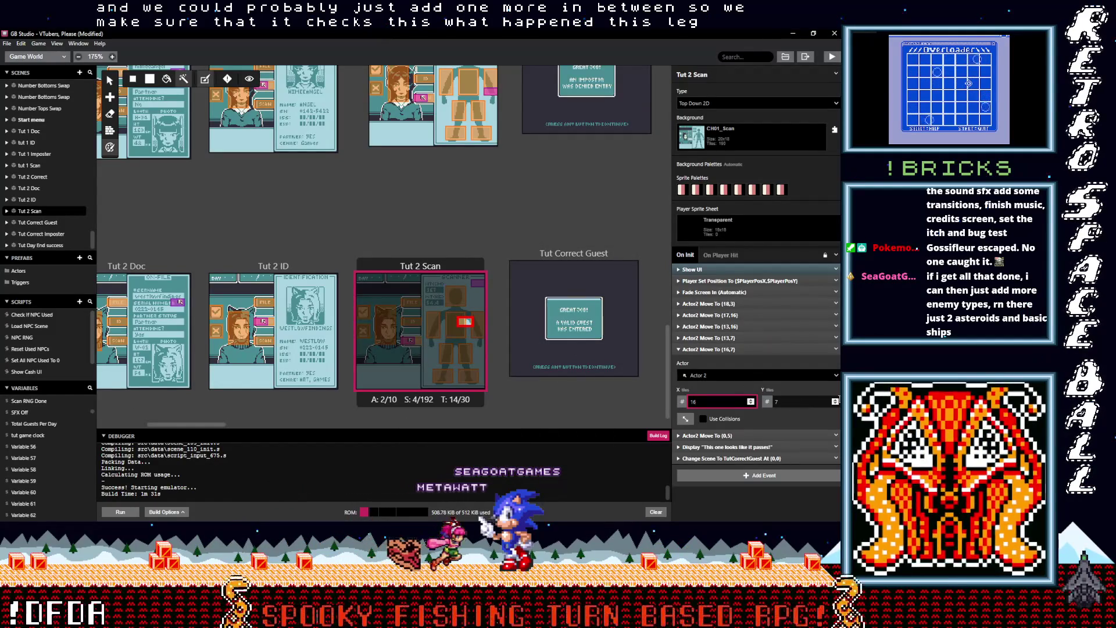
{"action": "left_click", "coordinate": [835, 400]}
{"action": "left_click", "coordinate": [835, 400]}
{"action": "left_click", "coordinate": [835, 399]}
{"action": "left_click", "coordinate": [835, 400]}
{"action": "left_click", "coordinate": [835, 400]}
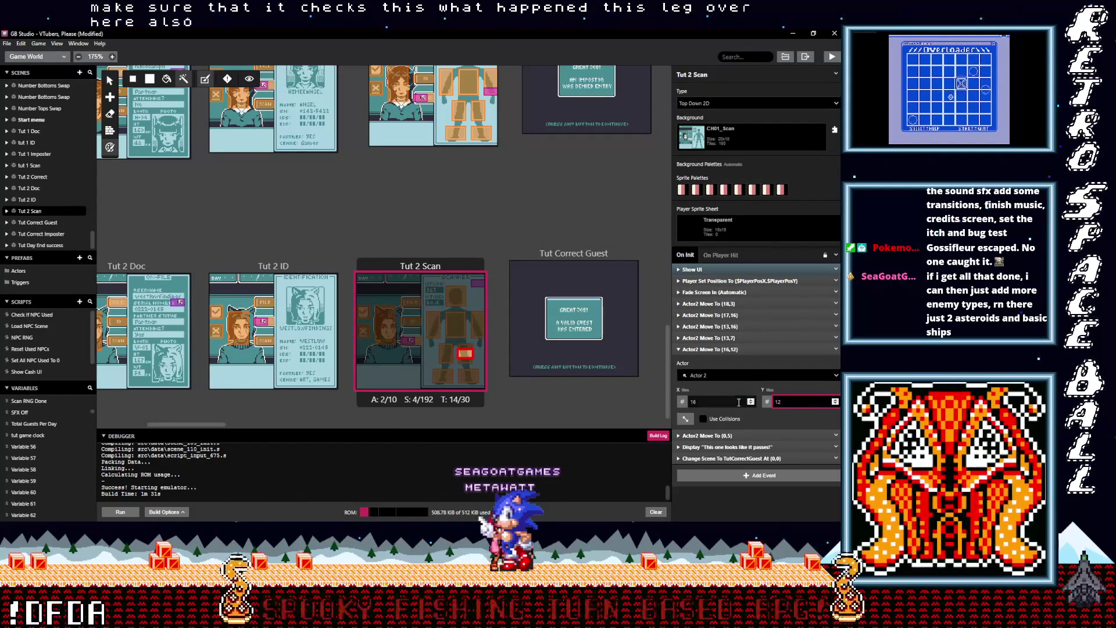
{"action": "left_click", "coordinate": [751, 401]}
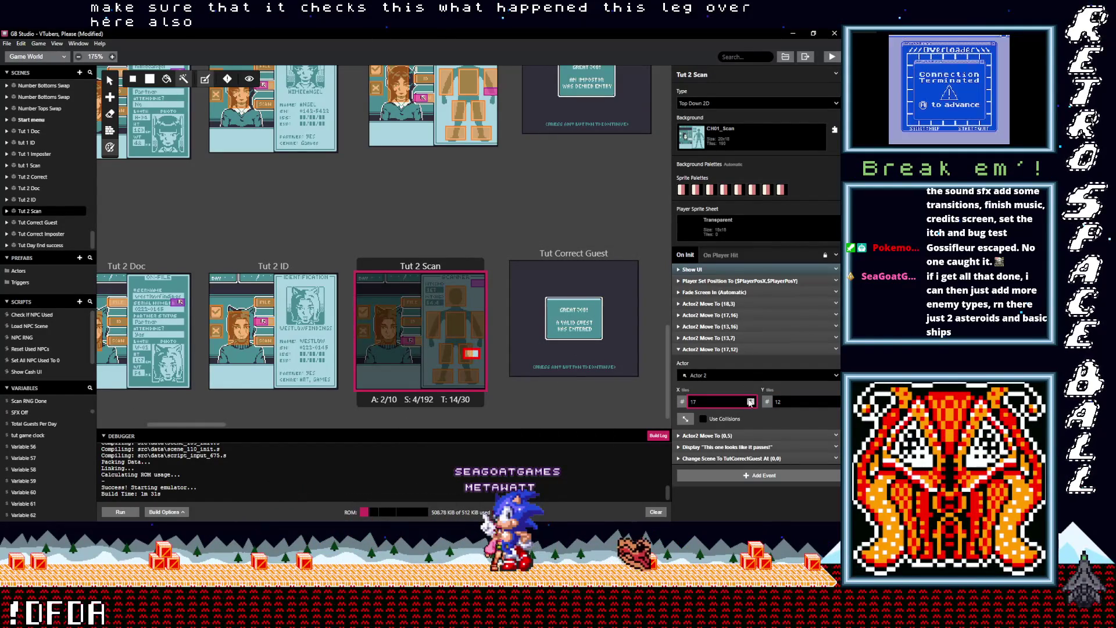
{"action": "left_click", "coordinate": [729, 349]}
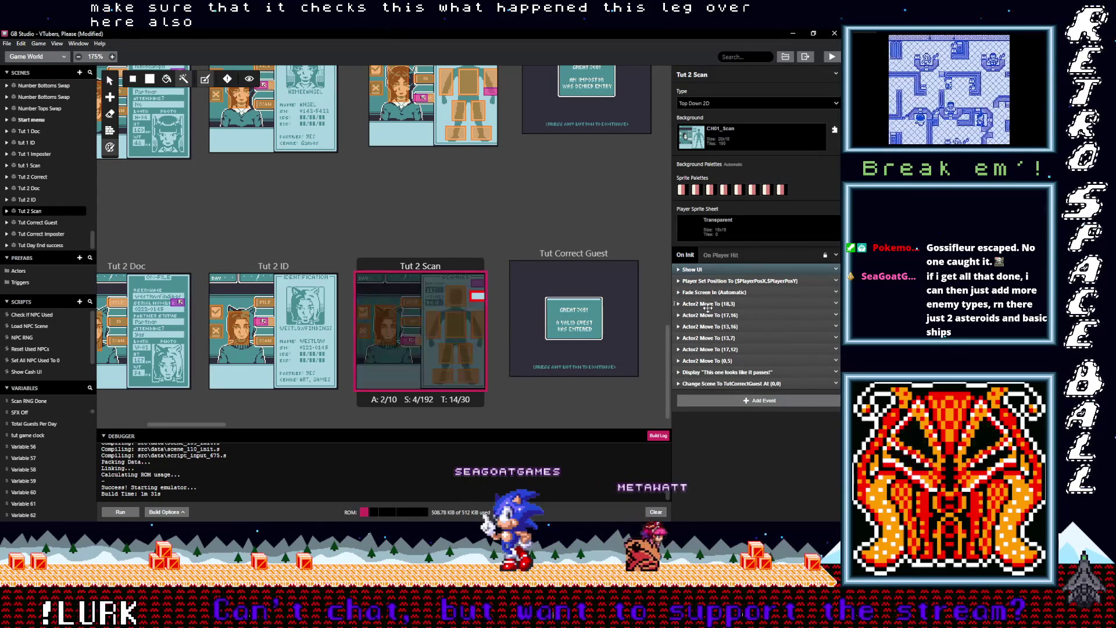
Raise the first Actor 2 Move To target from (18,3) to (18,1)
{"action": "left_click", "coordinate": [715, 303]}
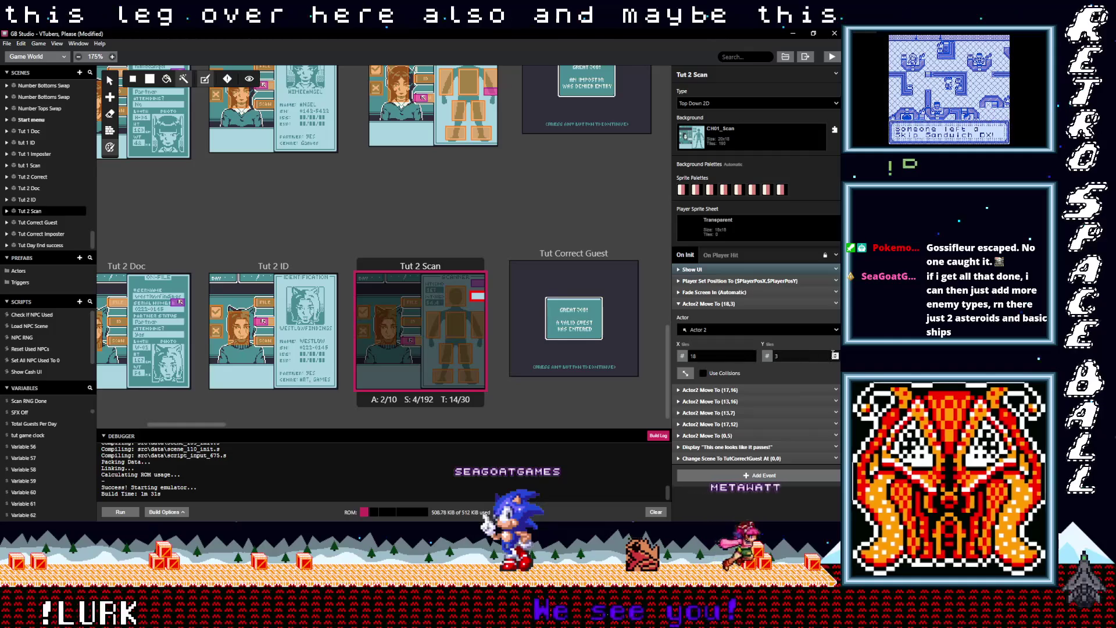
{"action": "left_click", "coordinate": [836, 359]}
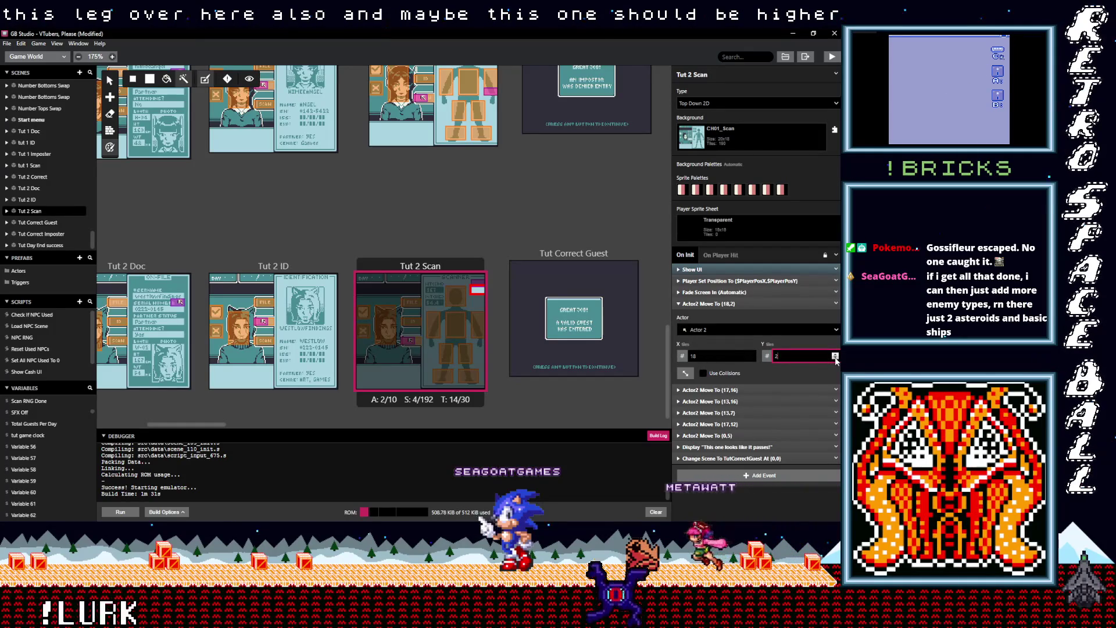
{"action": "left_click", "coordinate": [835, 359]}
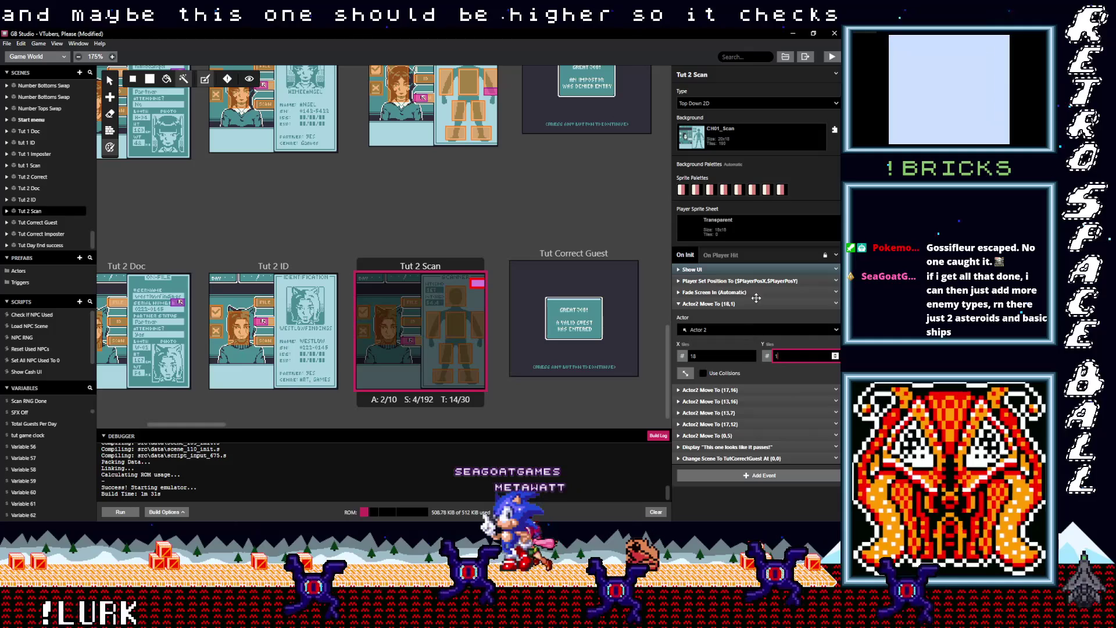
{"action": "left_click", "coordinate": [715, 303]}
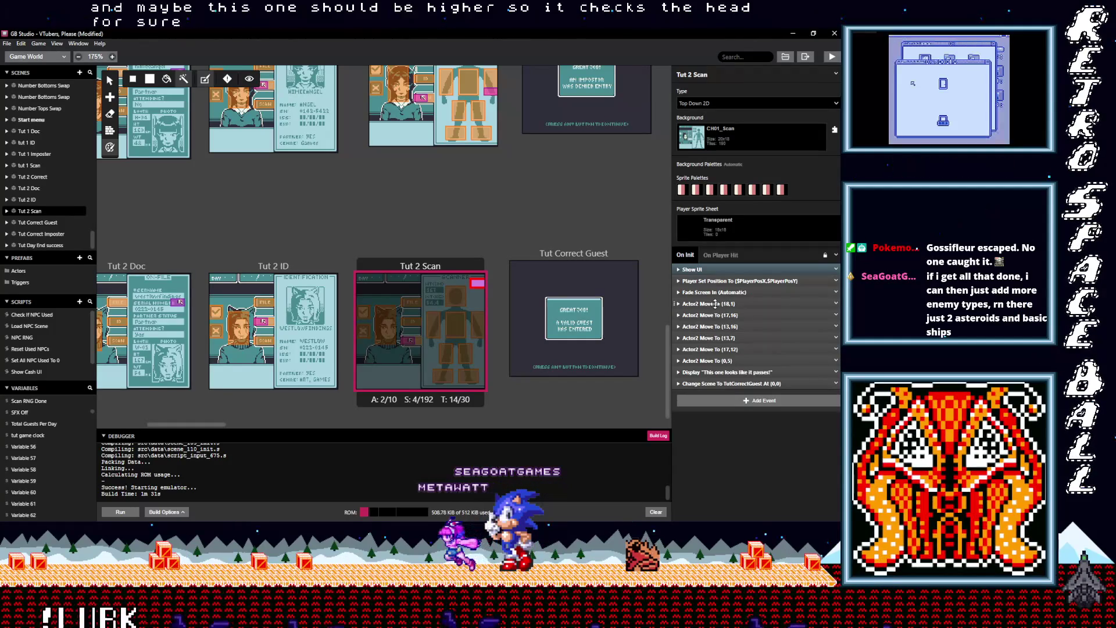
{"action": "left_click", "coordinate": [735, 383]}
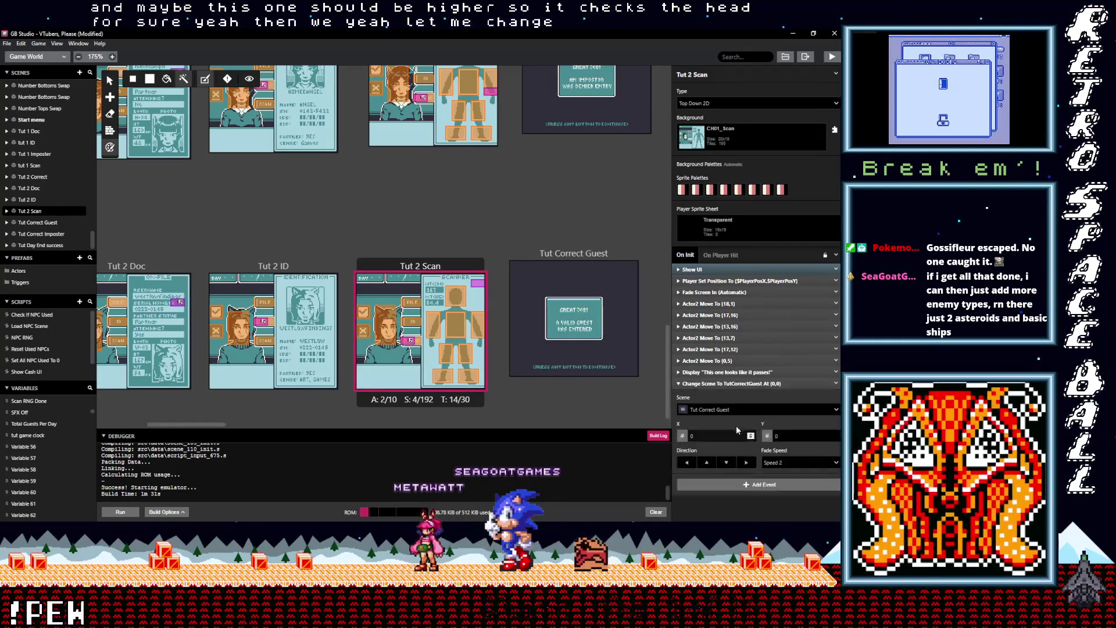
Review the Tut Correct Guest scene's script and collapse its Awesome dialogue event
{"action": "left_click", "coordinate": [578, 254]}
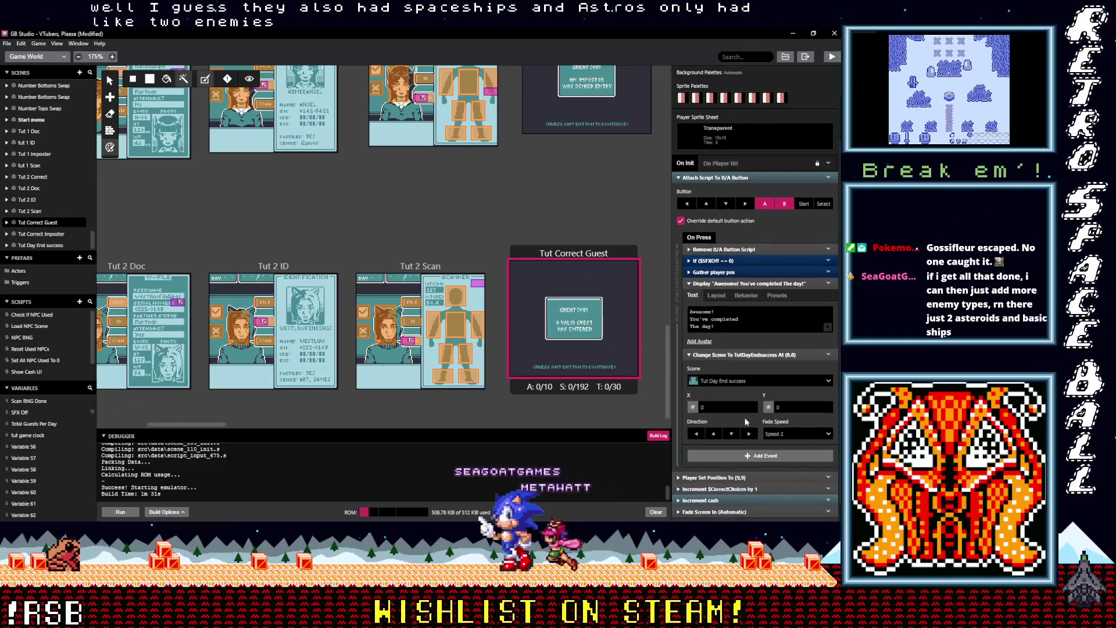
{"action": "scroll", "coordinate": [746, 421], "scroll_direction": "down", "scroll_amount": 1}
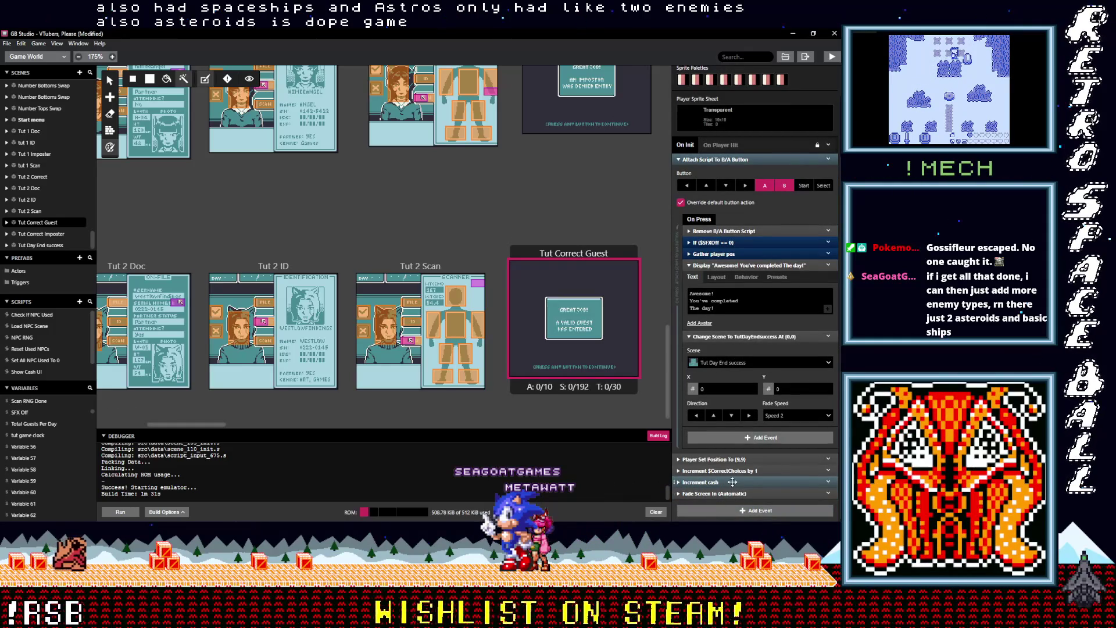
{"action": "mouse_move", "coordinate": [725, 303]}
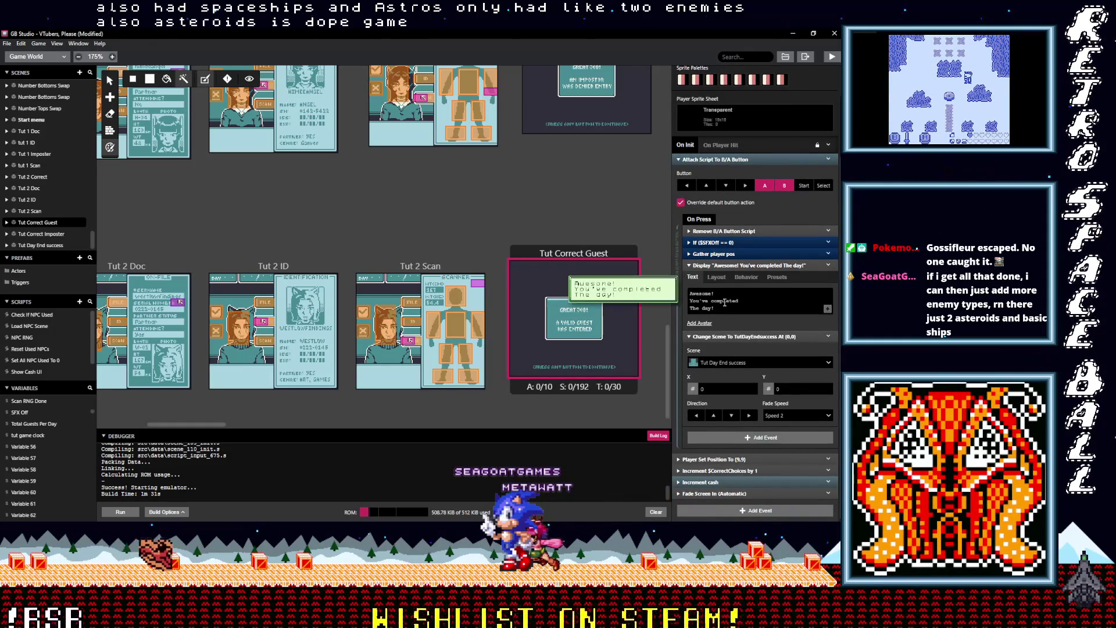
{"action": "left_click", "coordinate": [719, 265]}
Save the project with Ctrl+S and build and run the game to playtest
{"action": "key", "text": "ctrl+s"}
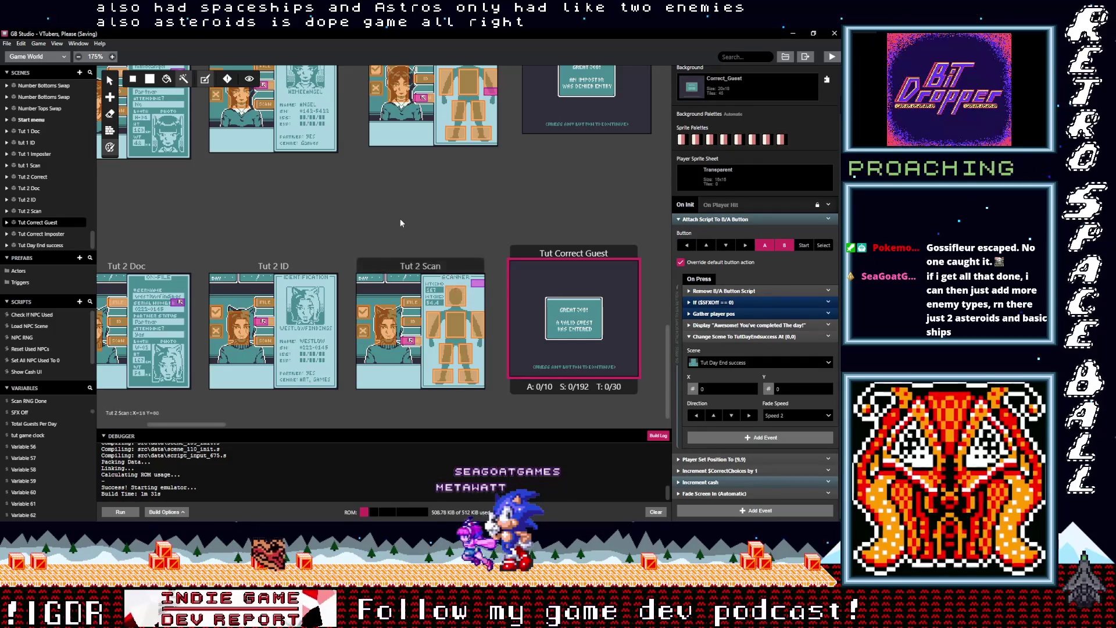
{"action": "left_click", "coordinate": [400, 218]}
{"action": "left_click", "coordinate": [832, 58]}
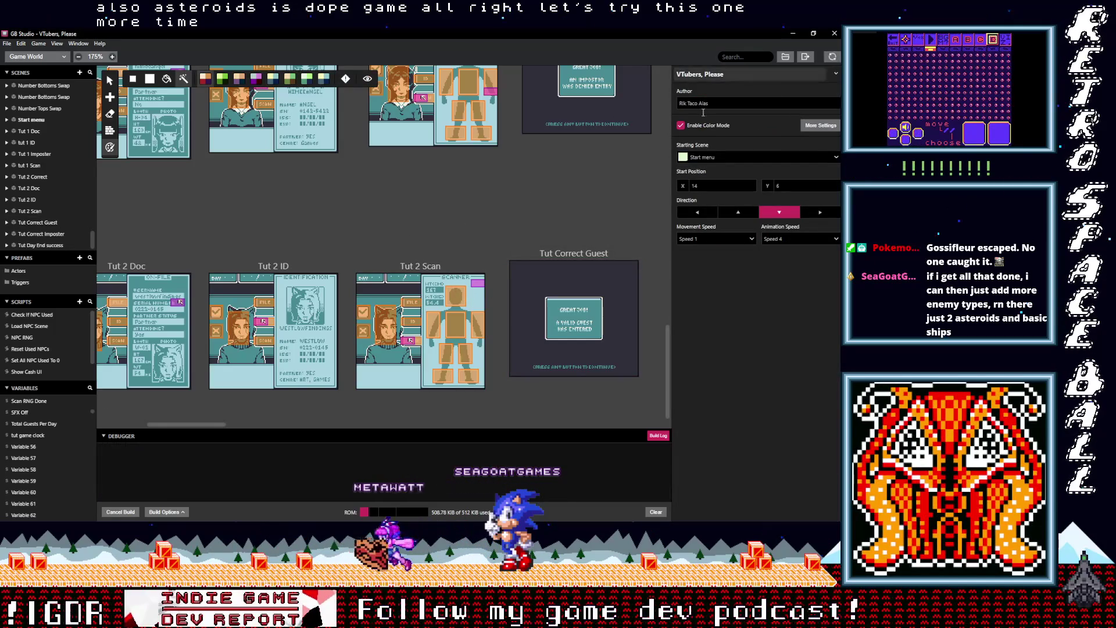
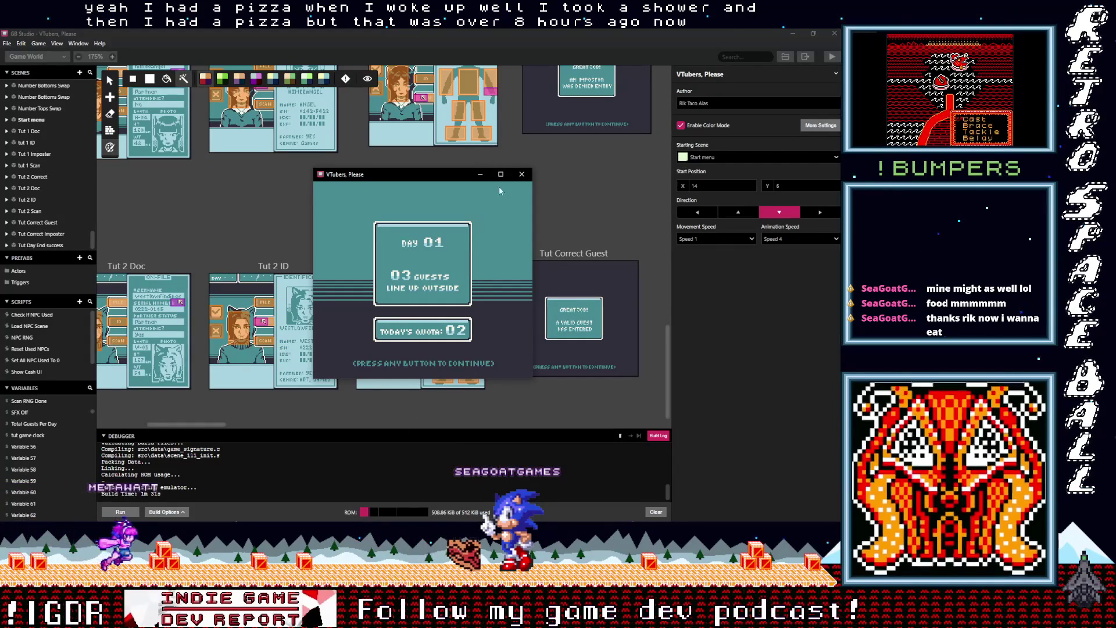
Rebuild the game and advance through the scanner tutorial's opening dialog
{"action": "left_click", "coordinate": [521, 175]}
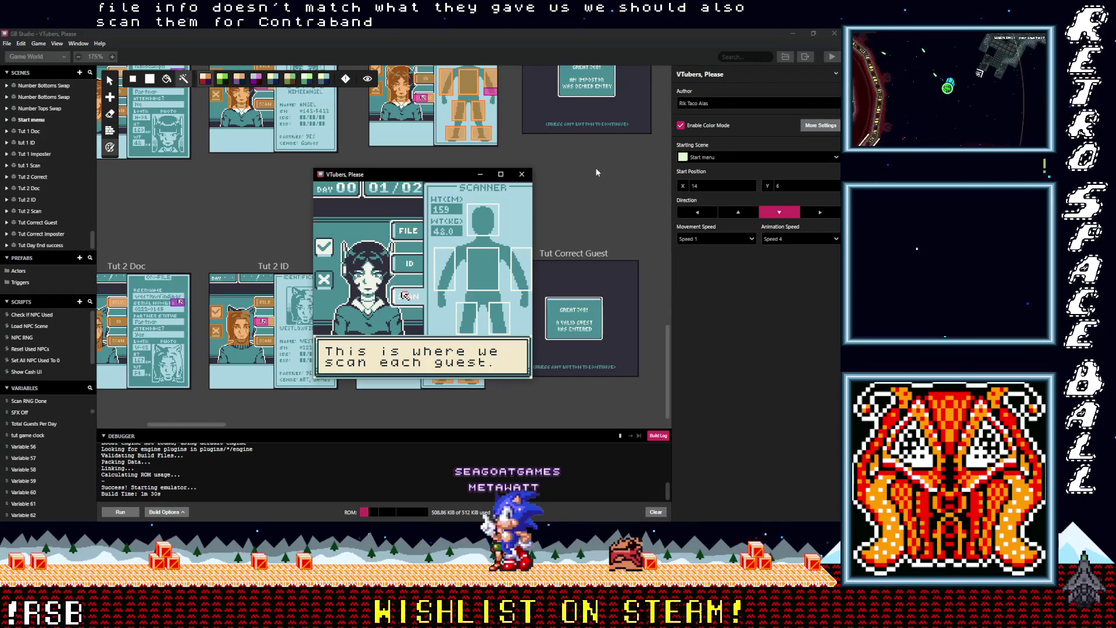
{"action": "key", "text": "z"}
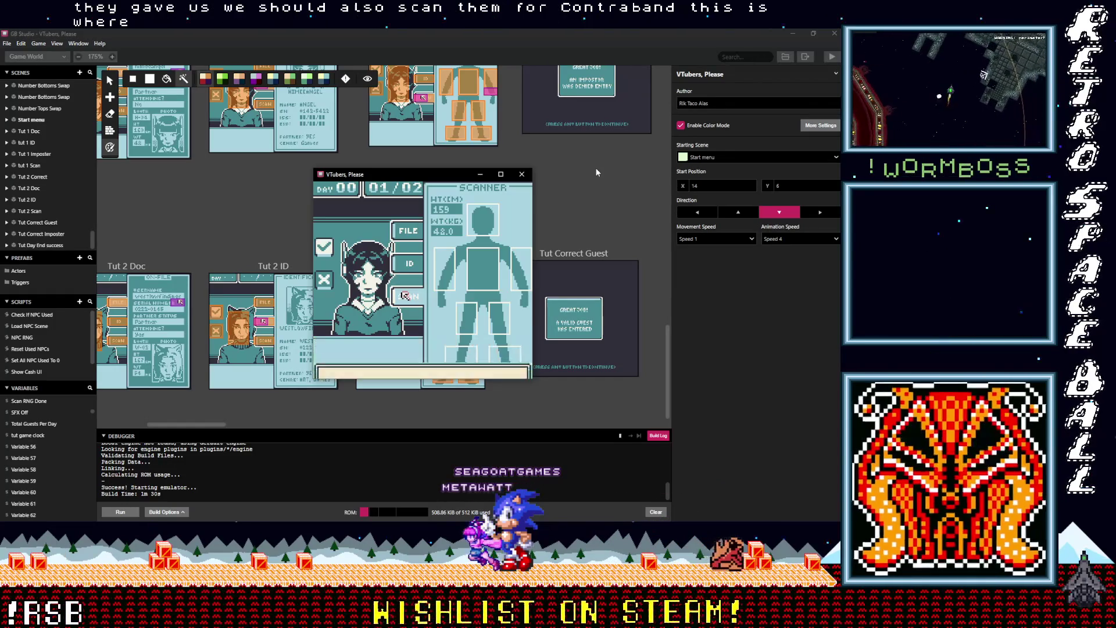
{"action": "key", "text": "z"}
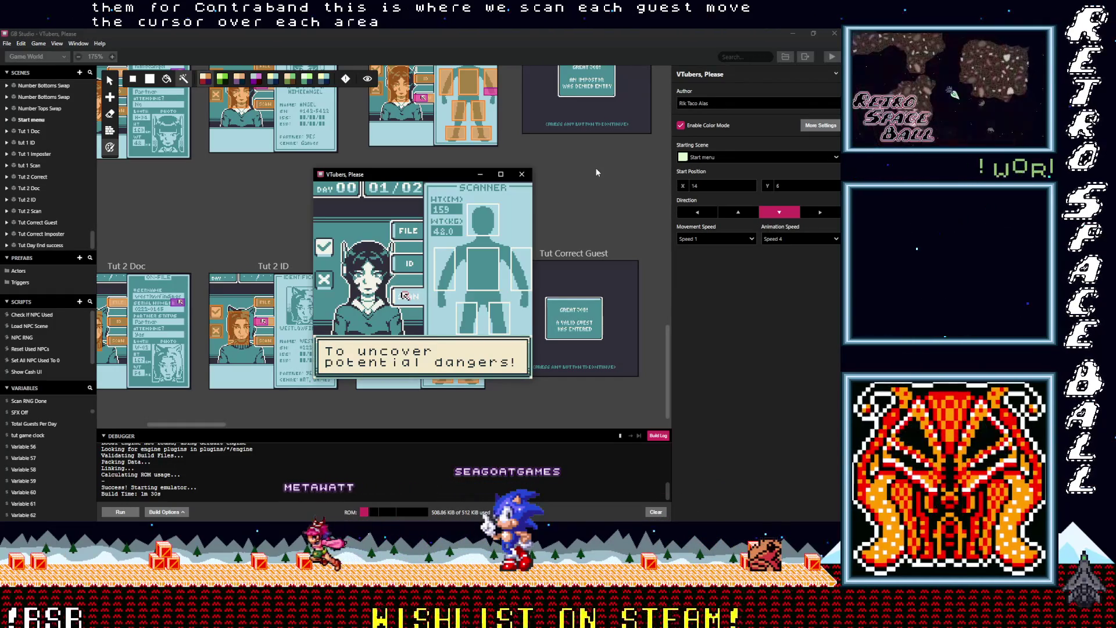
{"action": "key", "text": "z"}
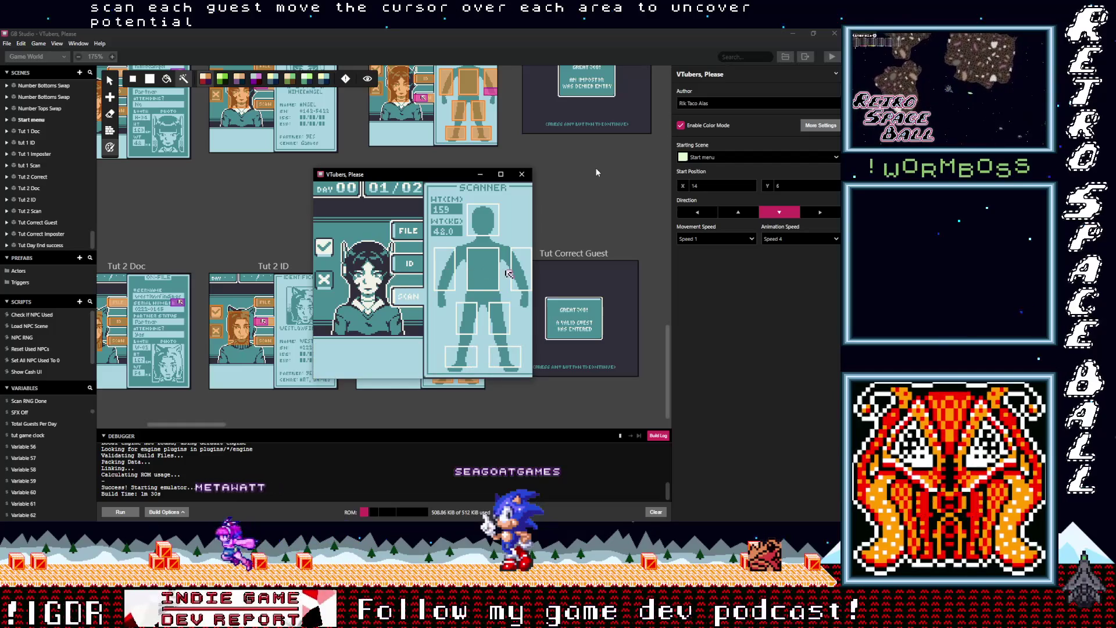
Scan the guest's arm, read the contraband warning, and turn the impostor away
{"action": "key", "text": "Right"}
{"action": "key", "text": "z"}
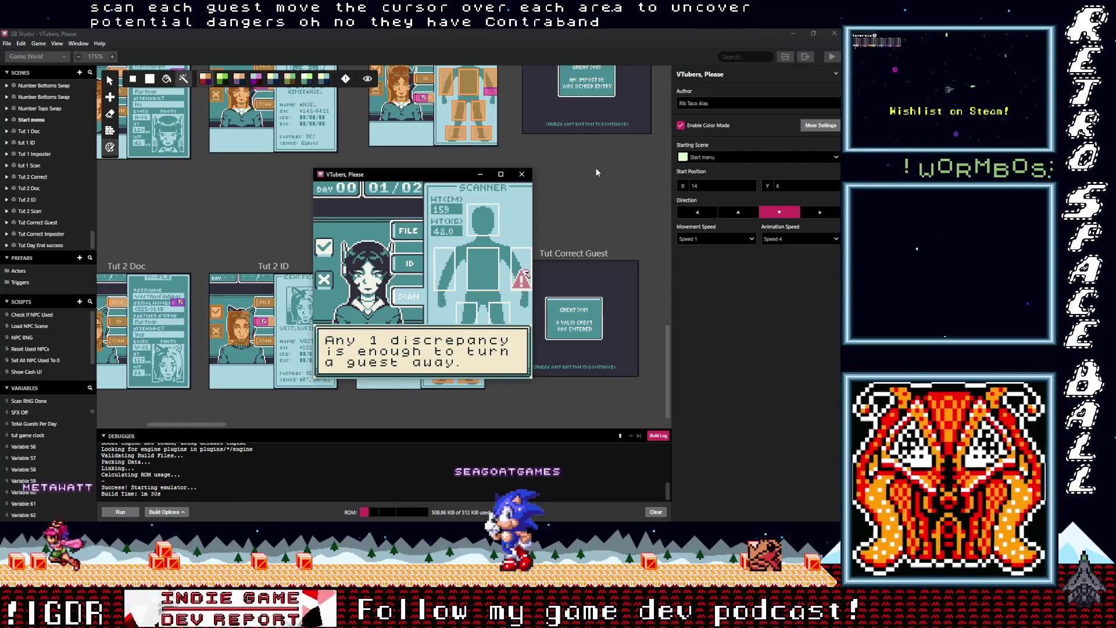
{"action": "key", "text": "z"}
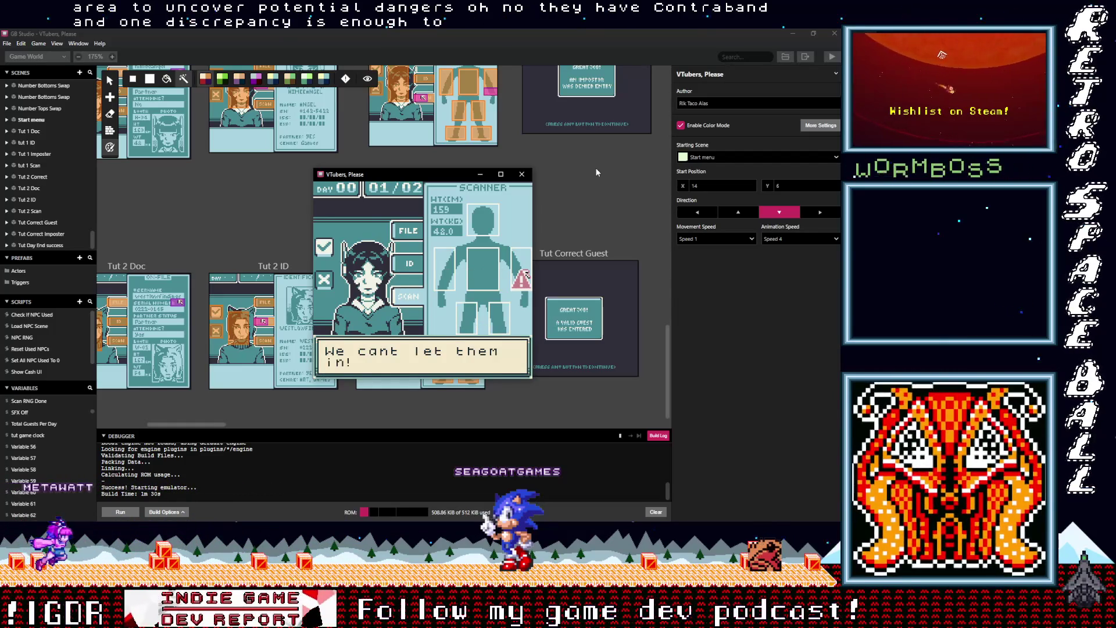
{"action": "key", "text": "z"}
{"action": "key", "text": "Left"}
{"action": "key", "text": "Left"}
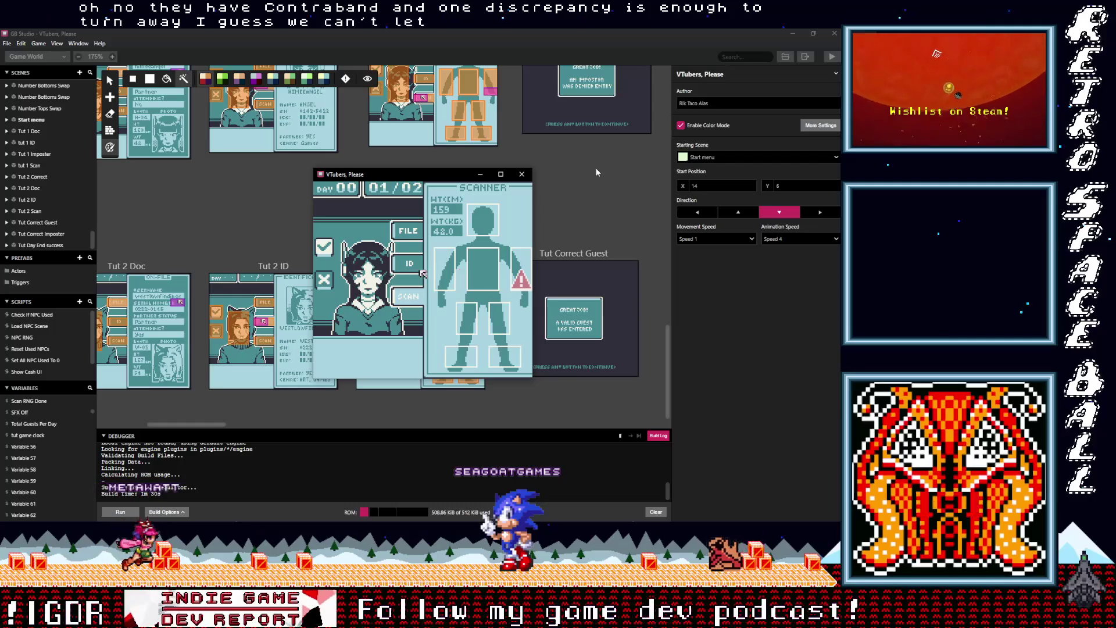
{"action": "key", "text": "z"}
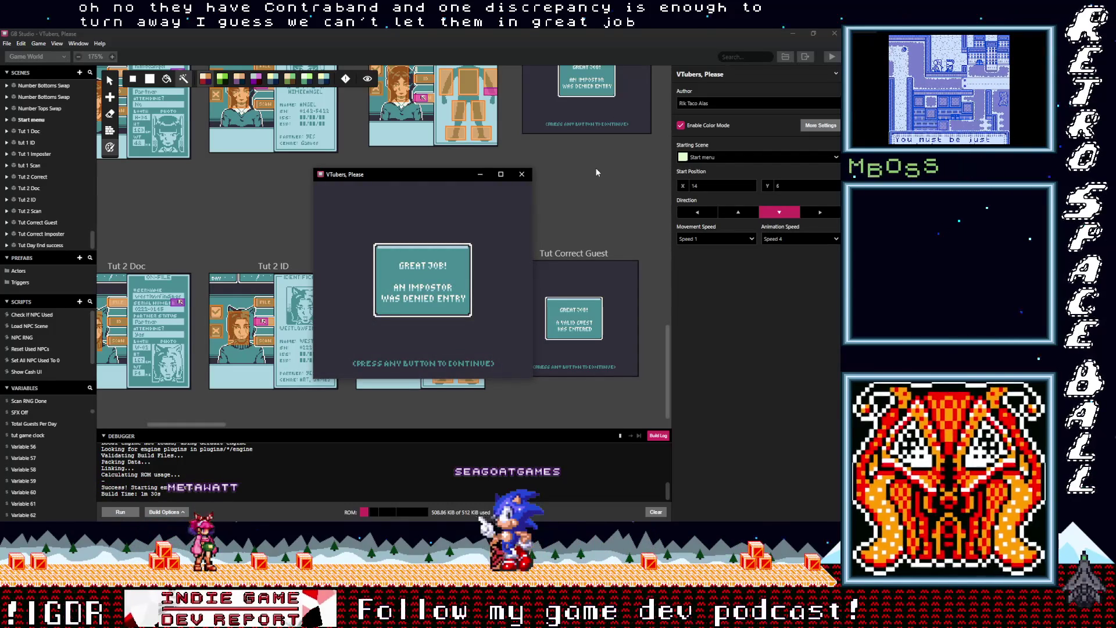
Continue past the Great Job screen and reward explanation to the second guest
{"action": "key", "text": "z"}
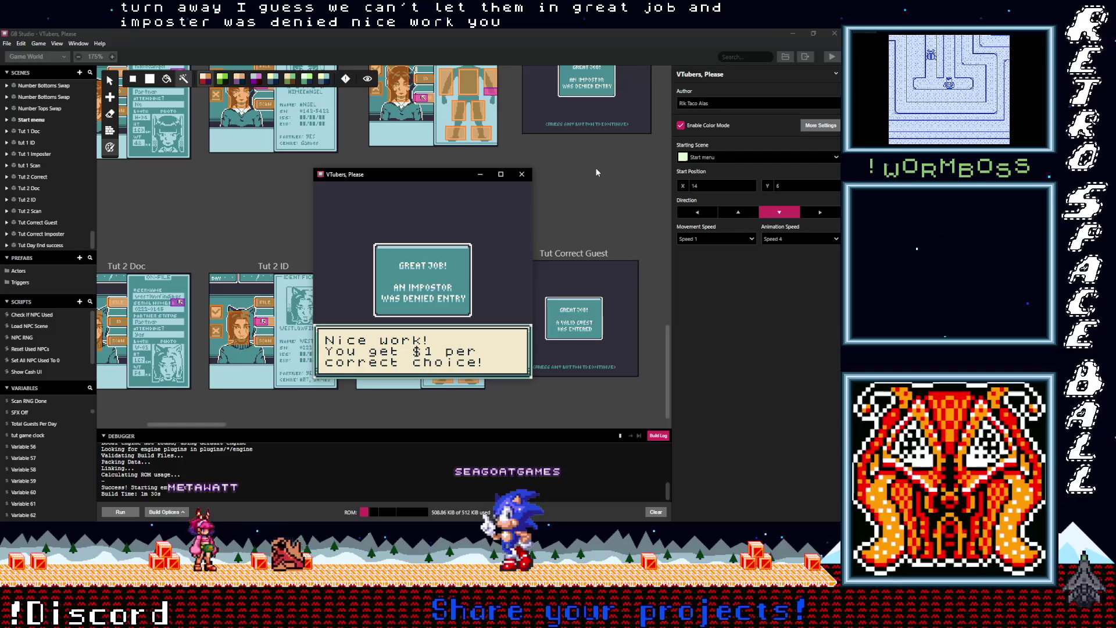
{"action": "key", "text": "z"}
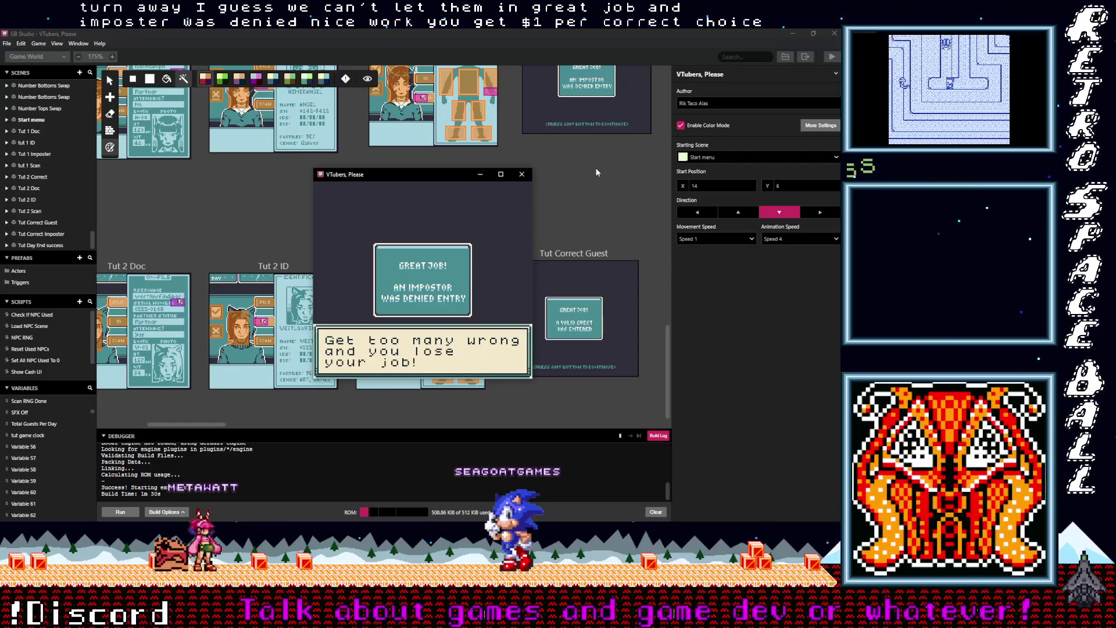
{"action": "key", "text": "z"}
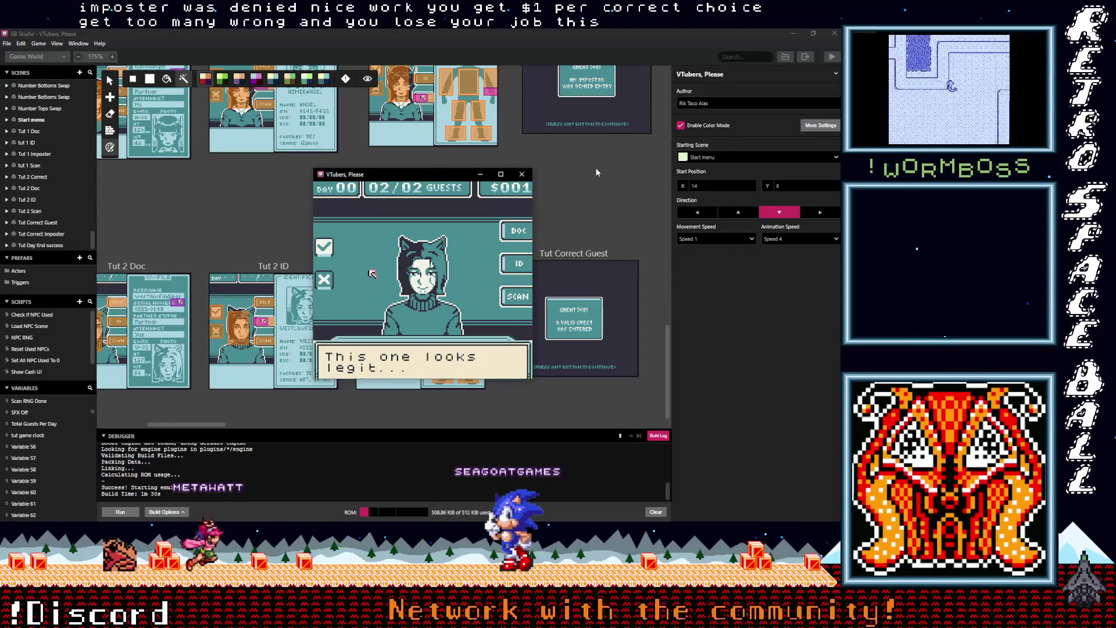
{"action": "key", "text": "z"}
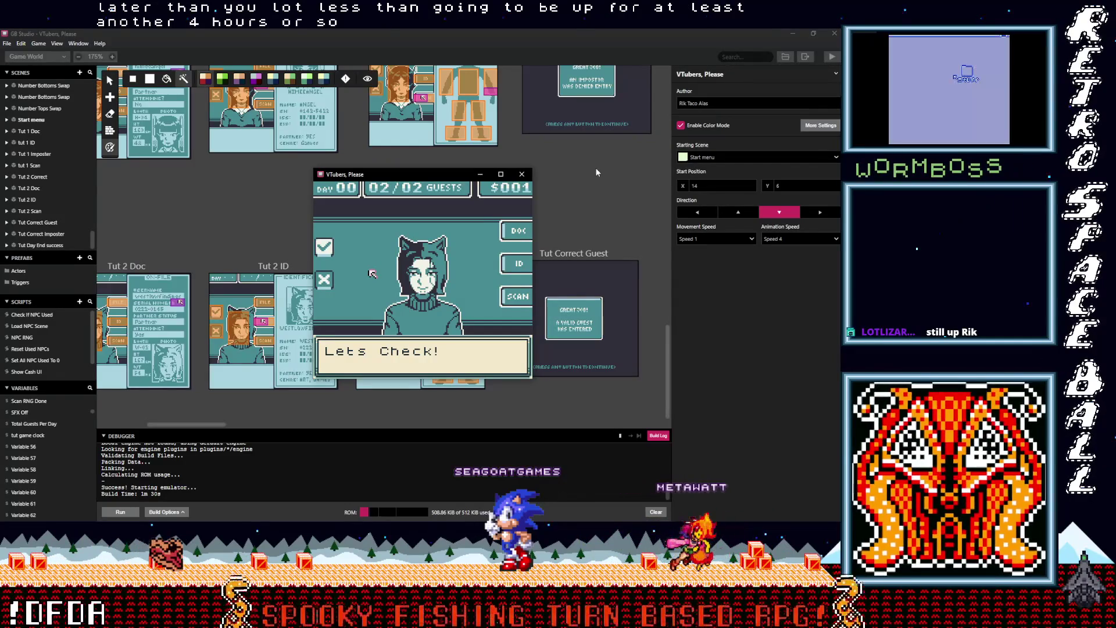
{"action": "key", "text": "z"}
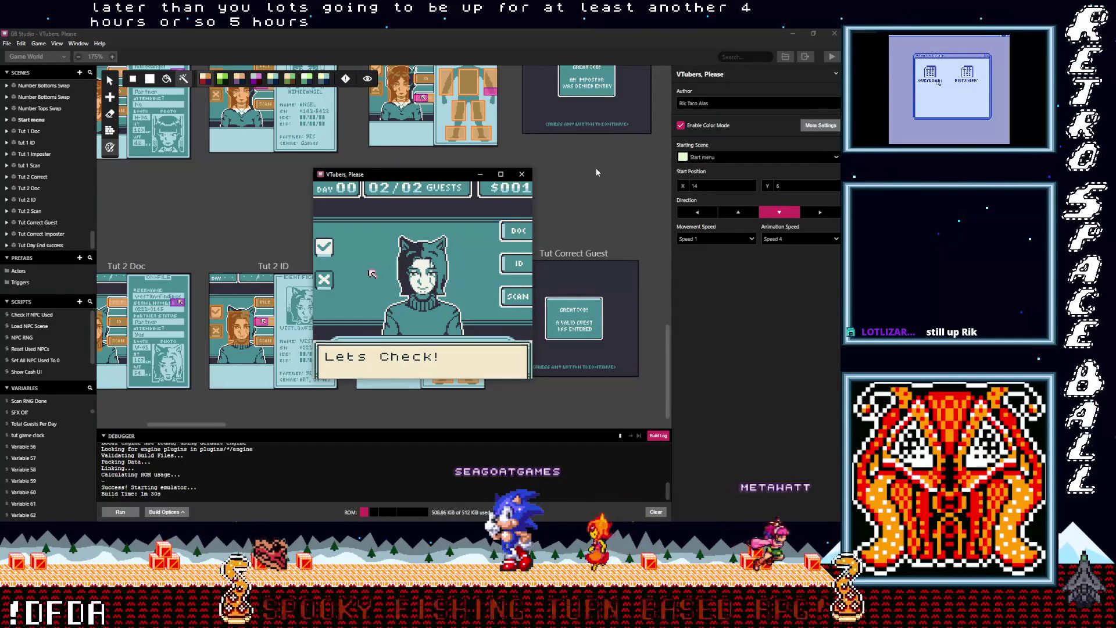
View the second guest's on-file document (DOC), then their ID card
{"action": "key", "text": "Up"}
{"action": "key", "text": "Right"}
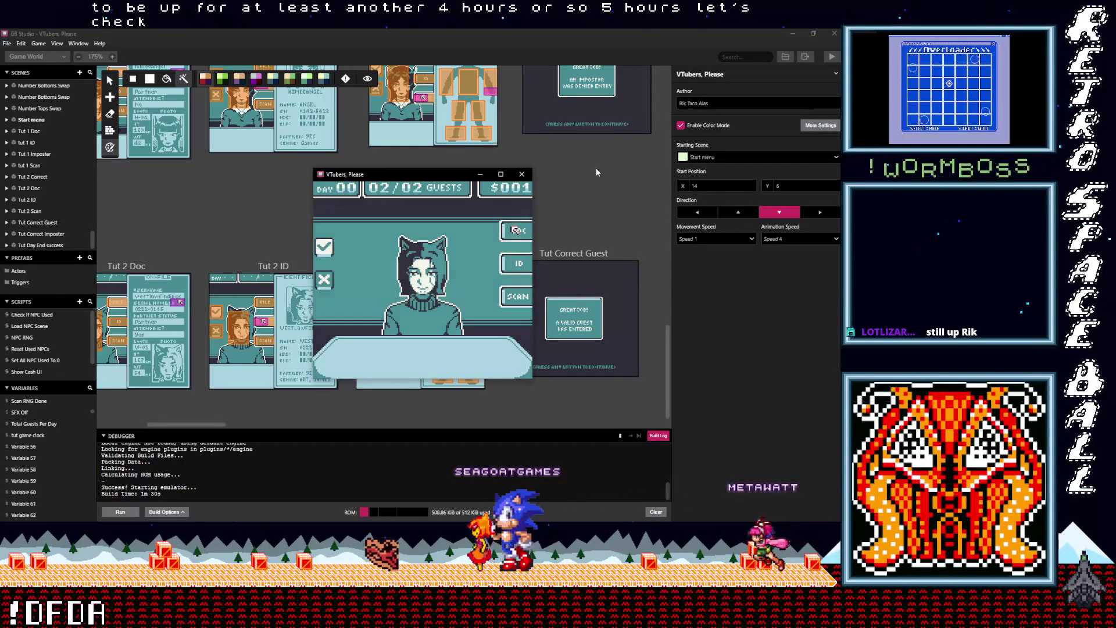
{"action": "key", "text": "z"}
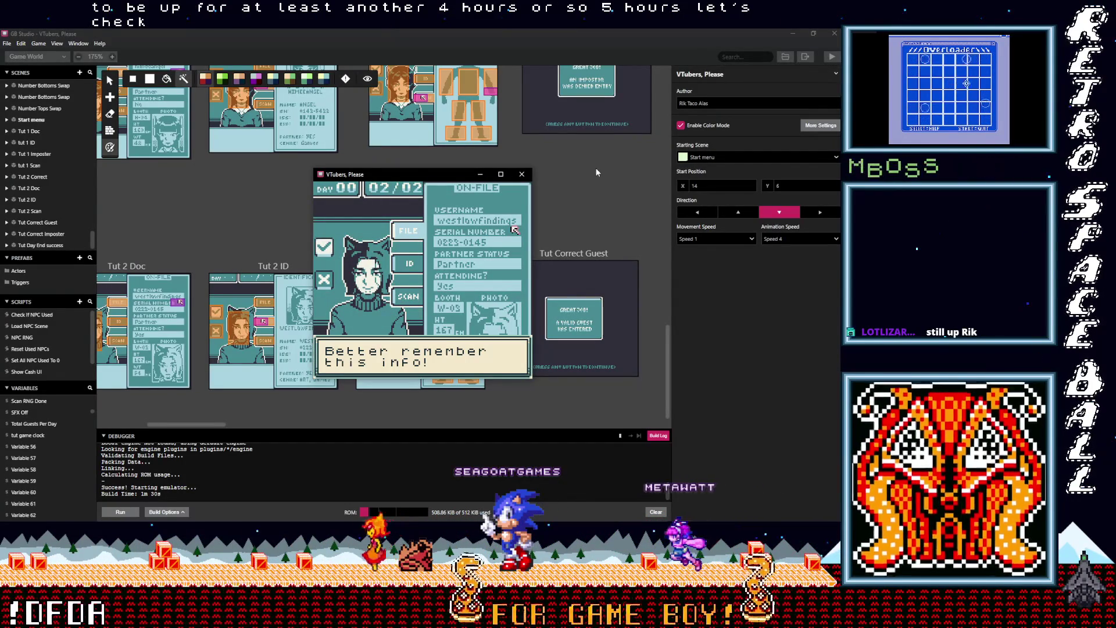
{"action": "key", "text": "z"}
{"action": "key", "text": "Left"}
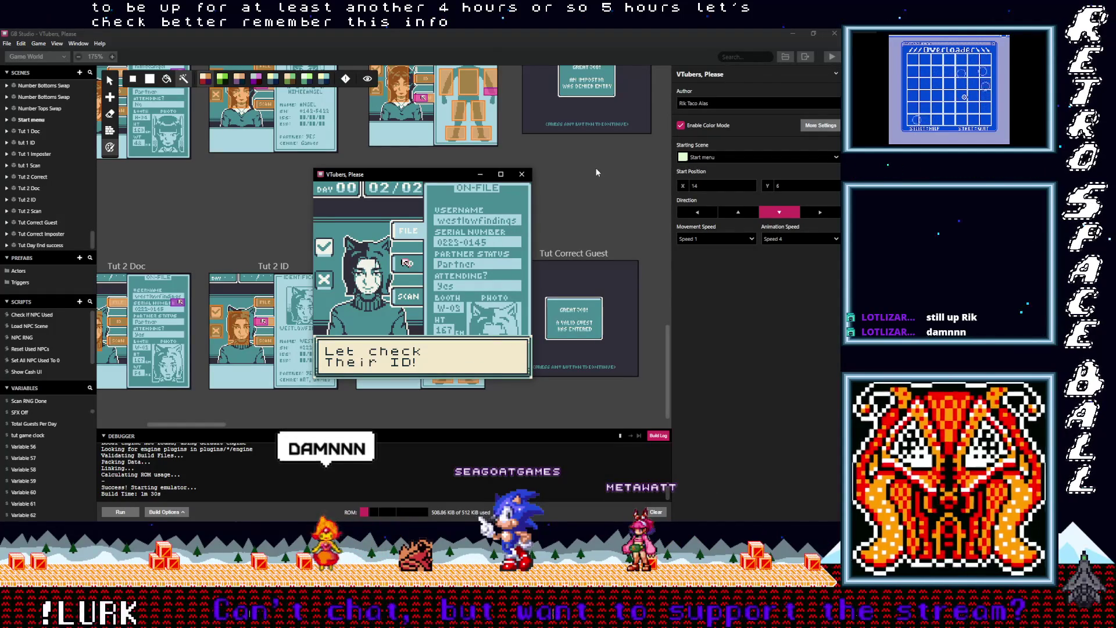
{"action": "key", "text": "z"}
{"action": "key", "text": "z"}
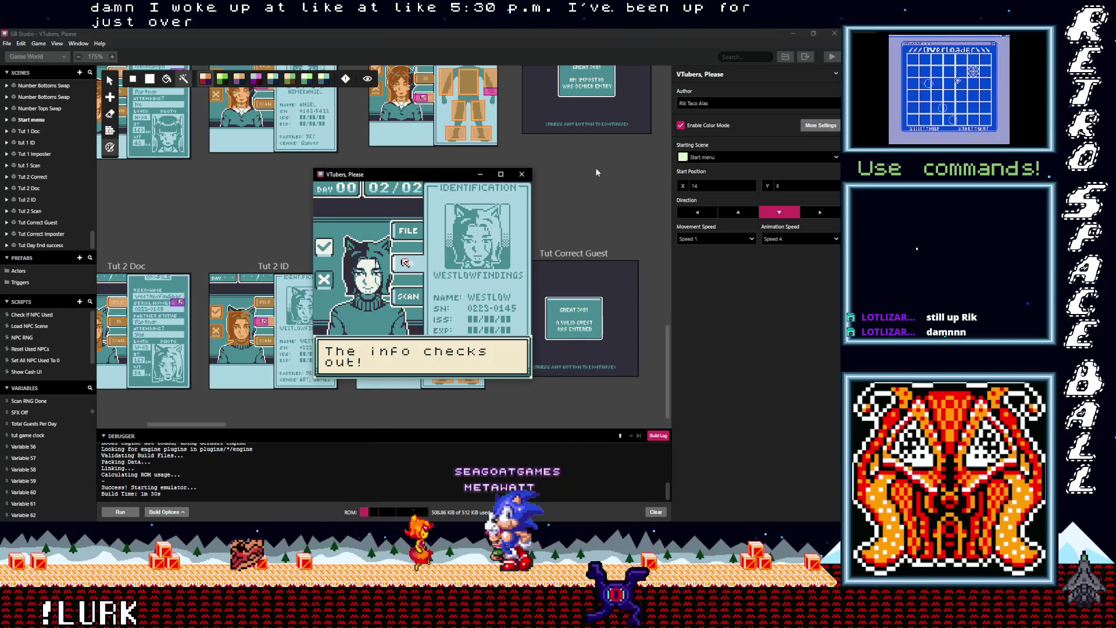
Ask the second guest about their partner status and bring up the scanner
{"action": "key", "text": "z"}
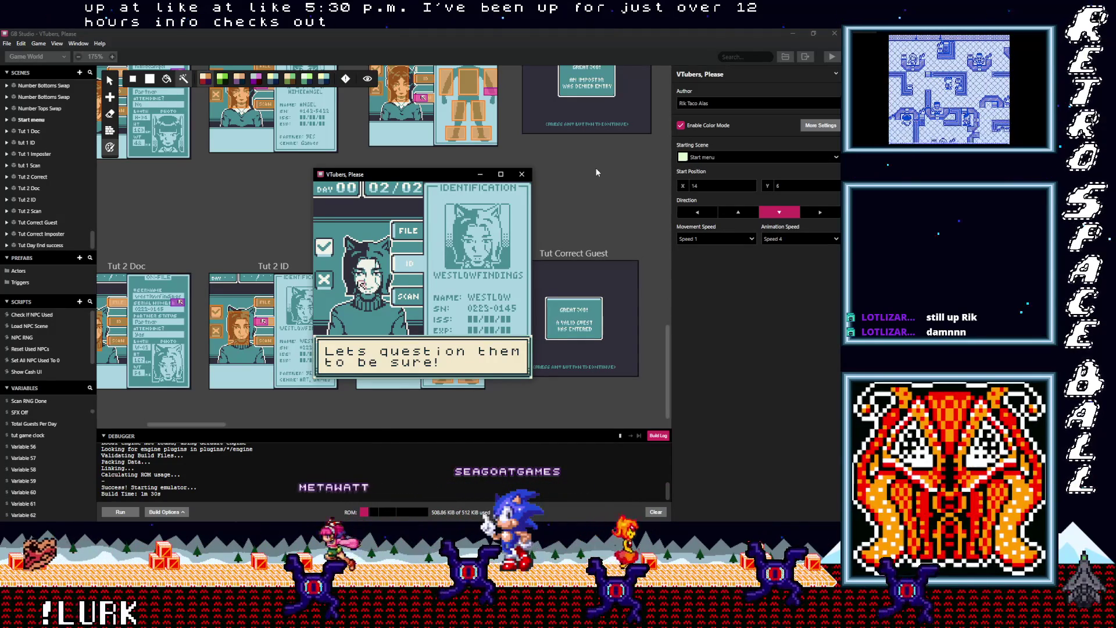
{"action": "key", "text": "z"}
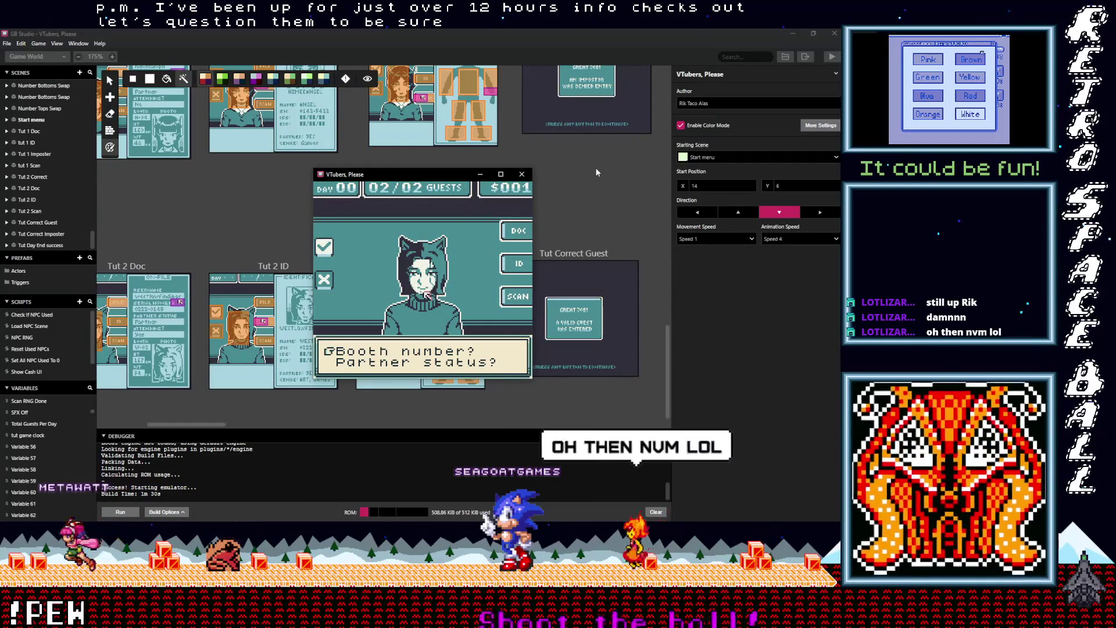
{"action": "key", "text": "Down"}
{"action": "key", "text": "z"}
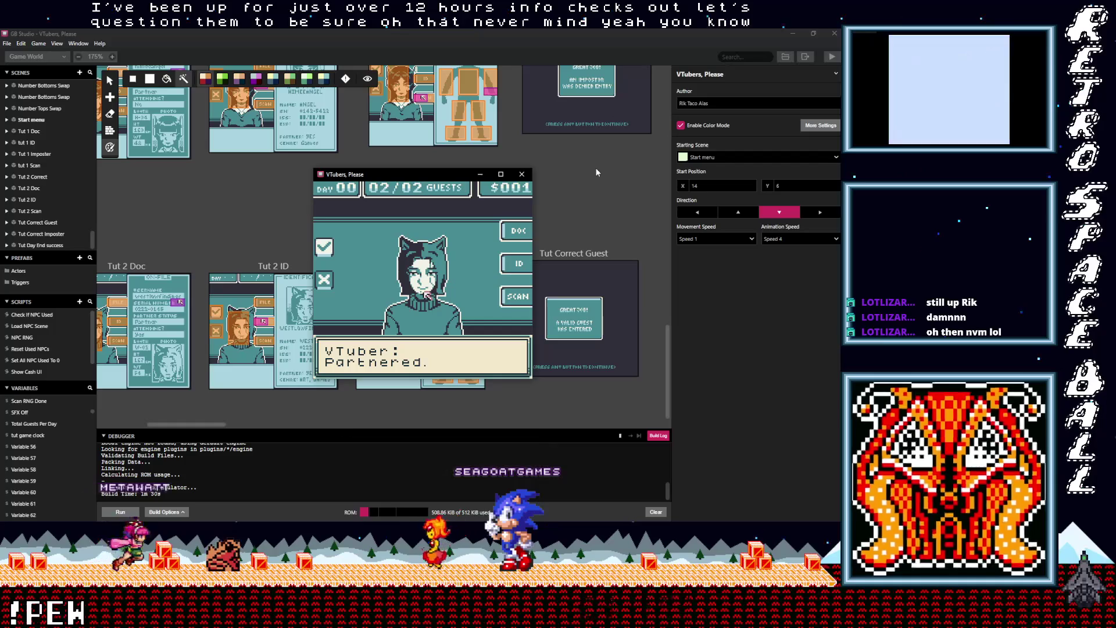
{"action": "key", "text": "z"}
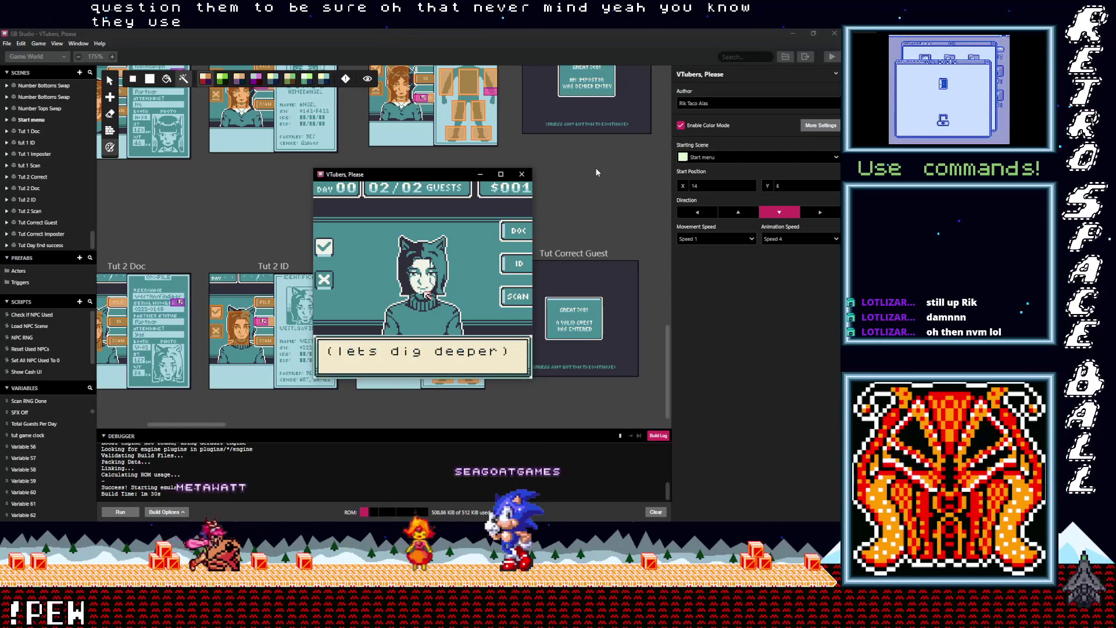
{"action": "key", "text": "z"}
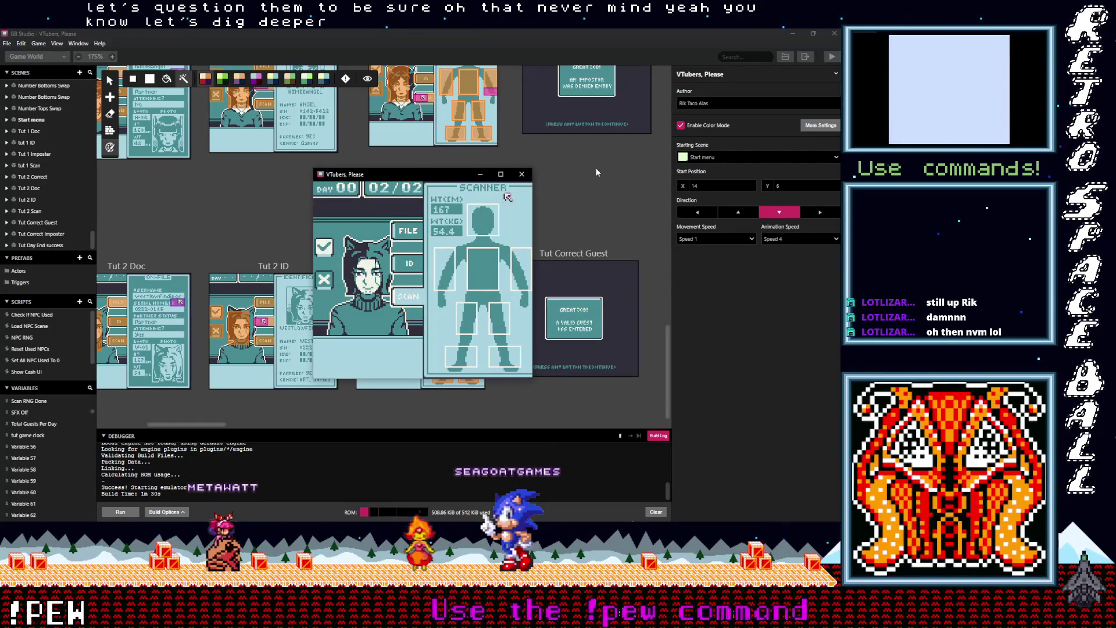
Scan the guest's legs and torso, then return the cursor to FILE
{"action": "key", "text": "Down"}
{"action": "key", "text": "Left"}
{"action": "key", "text": "Up"}
{"action": "key", "text": "Right"}
{"action": "key", "text": "Up"}
{"action": "key", "text": "Left"}
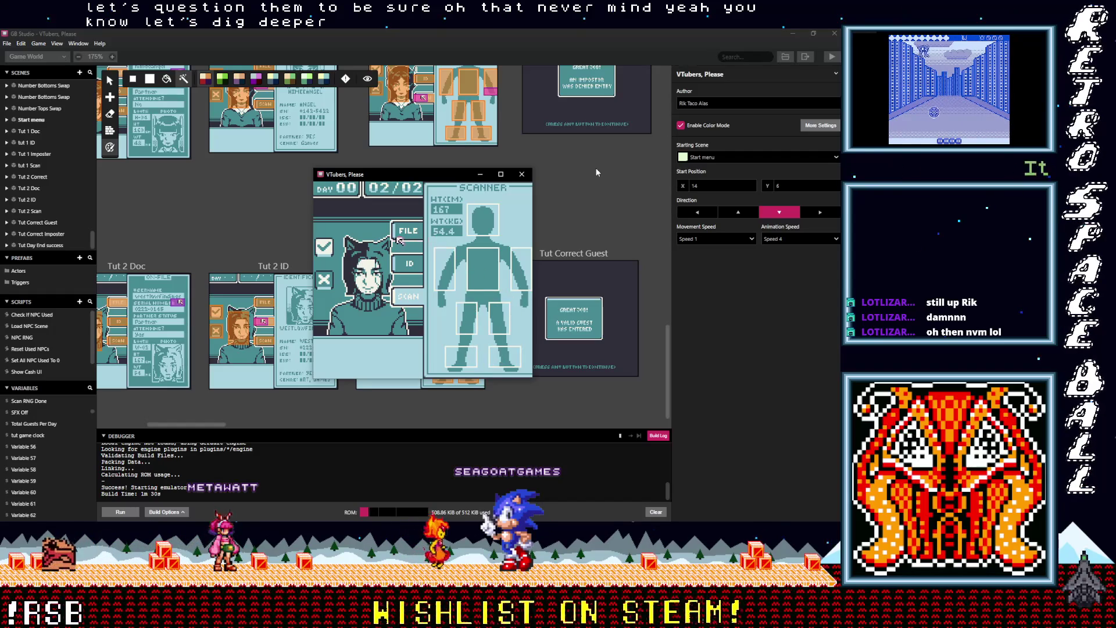
Approve the valid guest and advance through the Day 00 summary (2 guests, 0 mistakes, $002)
{"action": "key", "text": "Left"}
{"action": "key", "text": "z"}
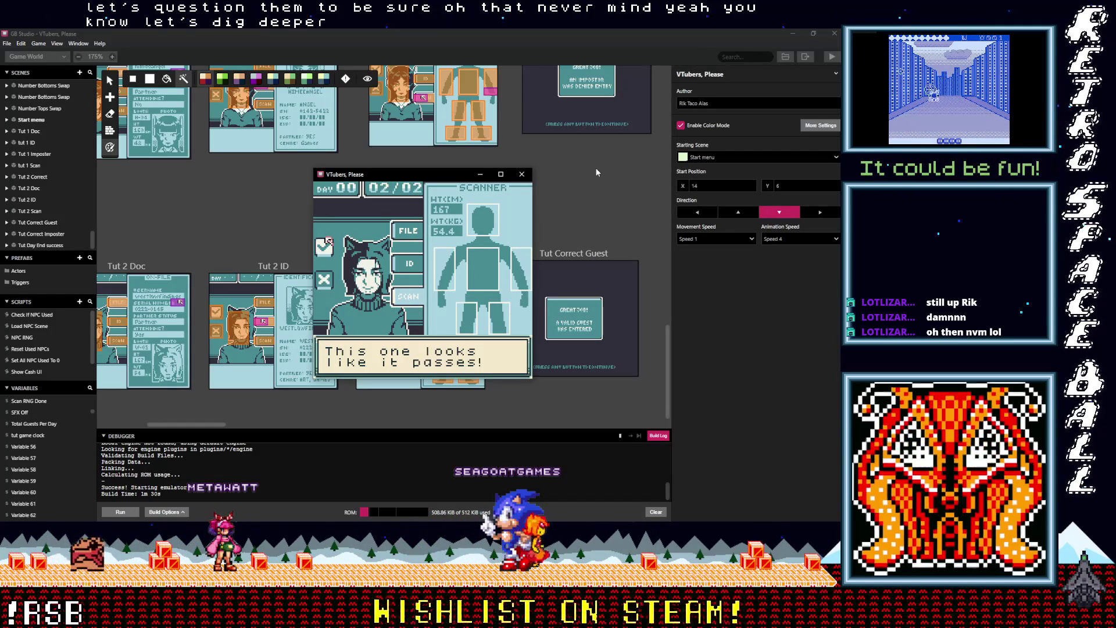
{"action": "key", "text": "z"}
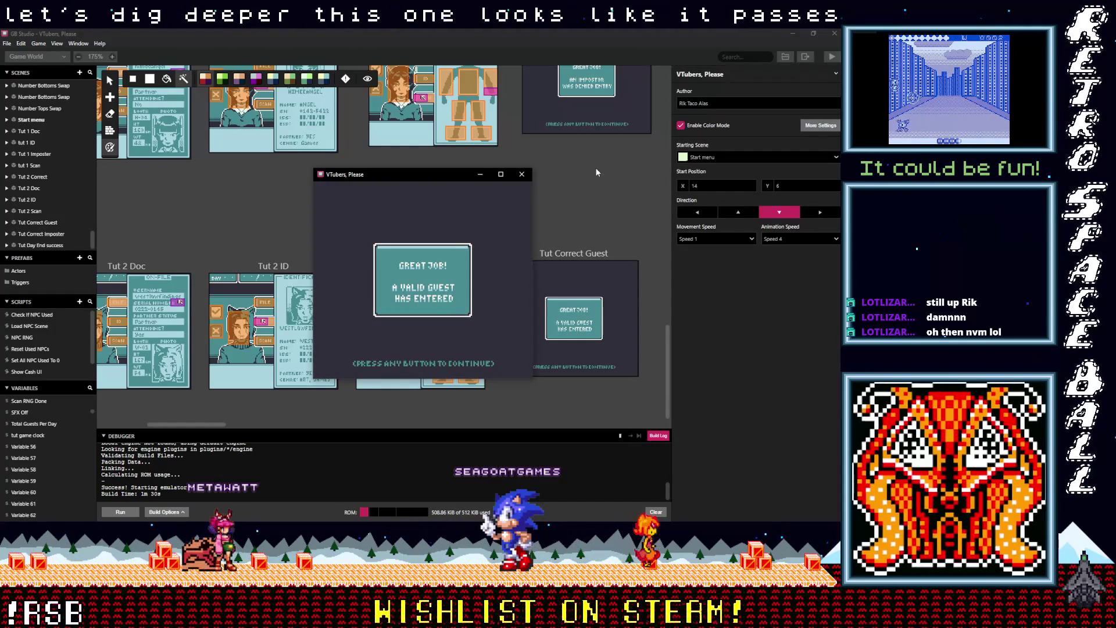
{"action": "key", "text": "z"}
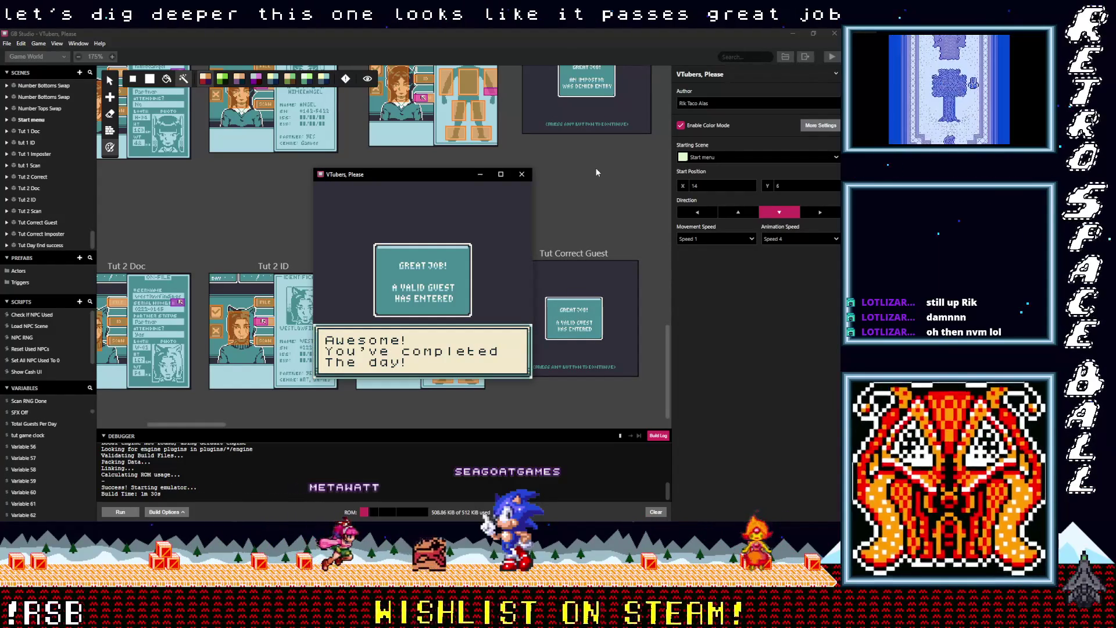
{"action": "key", "text": "z"}
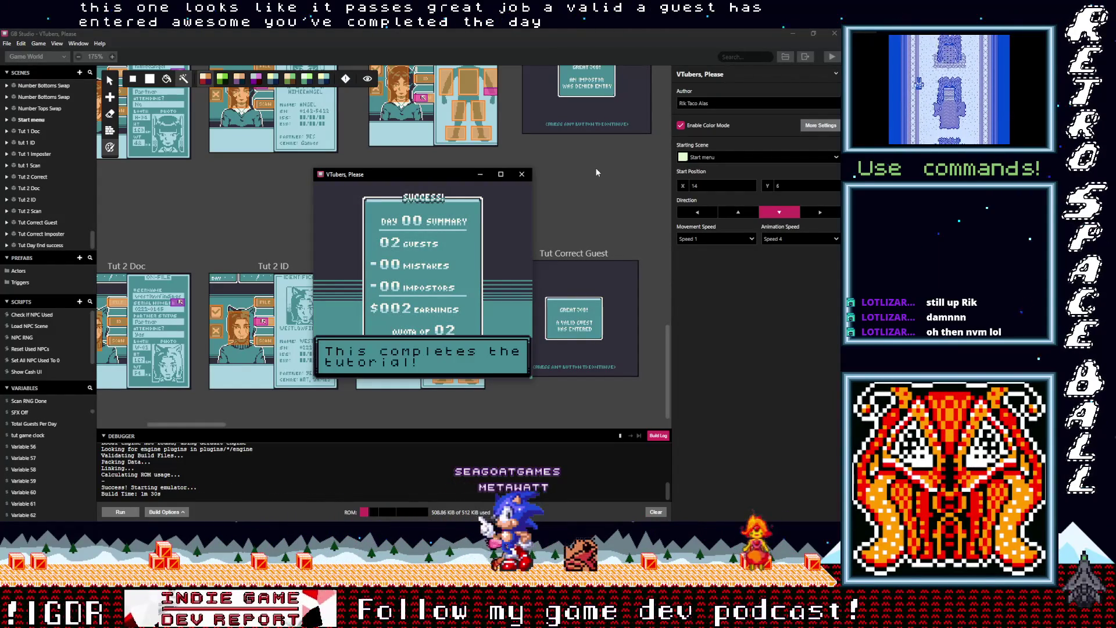
{"action": "key", "text": "z"}
{"action": "key", "text": "z"}
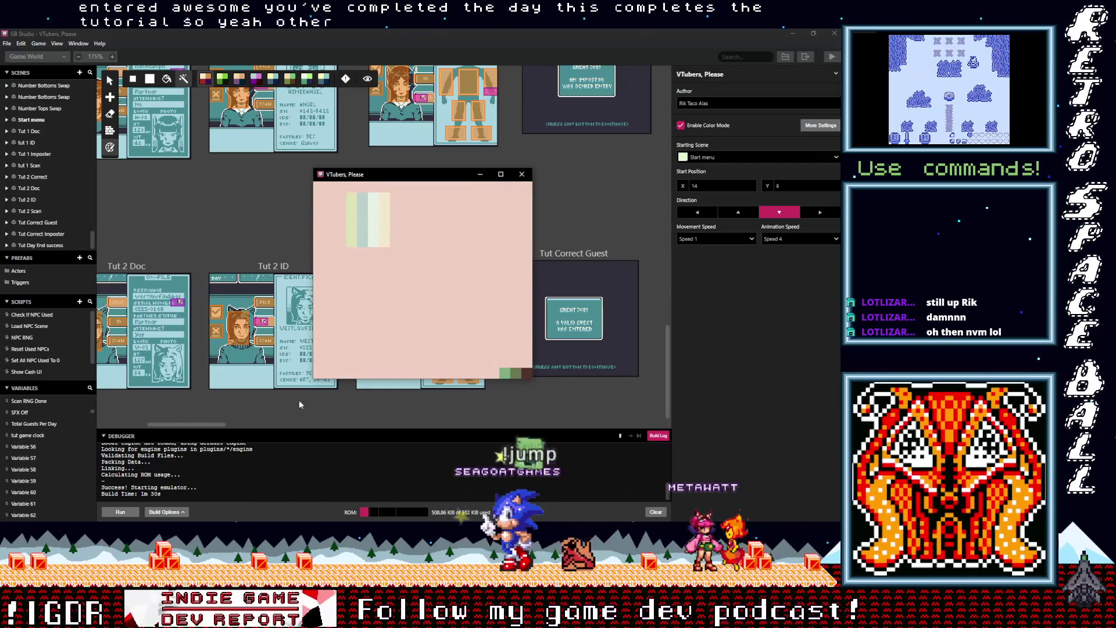
Close the test game window and return to the GB Studio editor
{"action": "left_click", "coordinate": [208, 424]}
{"action": "left_click_drag", "start_coordinate": [208, 424], "coordinate": [242, 421]}
{"action": "left_click_drag", "start_coordinate": [450, 178], "coordinate": [319, 119]}
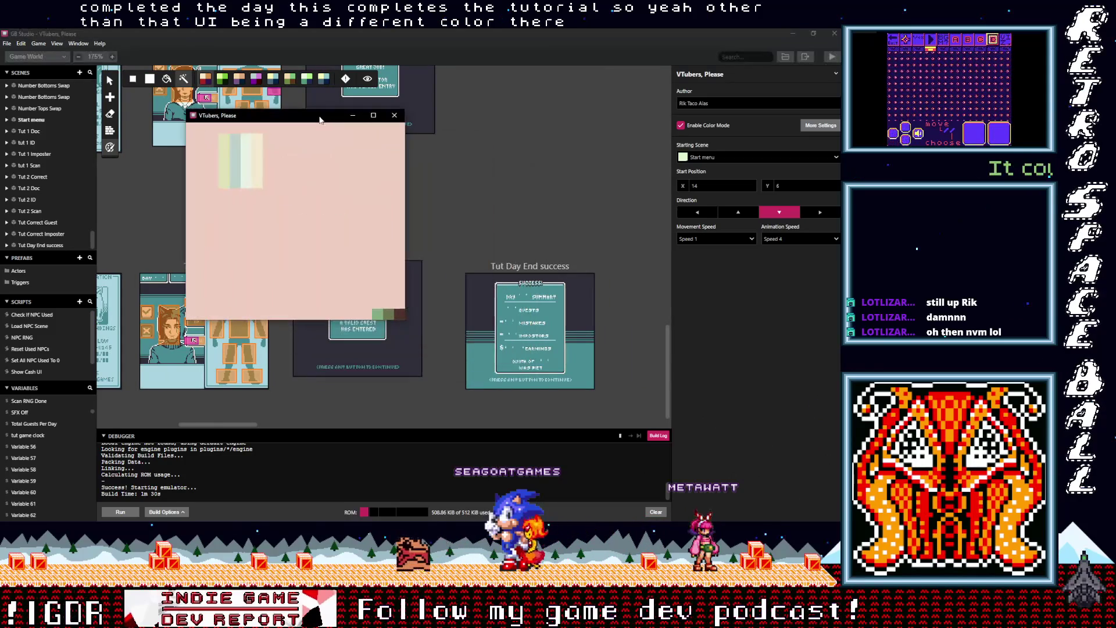
{"action": "left_click", "coordinate": [401, 119]}
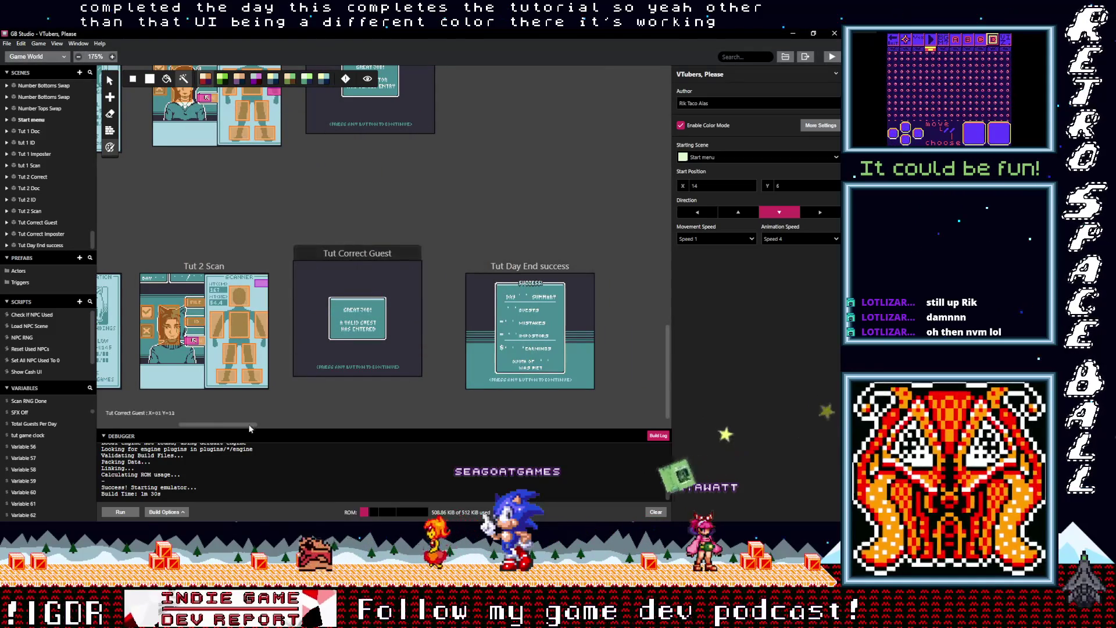
{"action": "left_click_drag", "start_coordinate": [236, 428], "coordinate": [212, 428]}
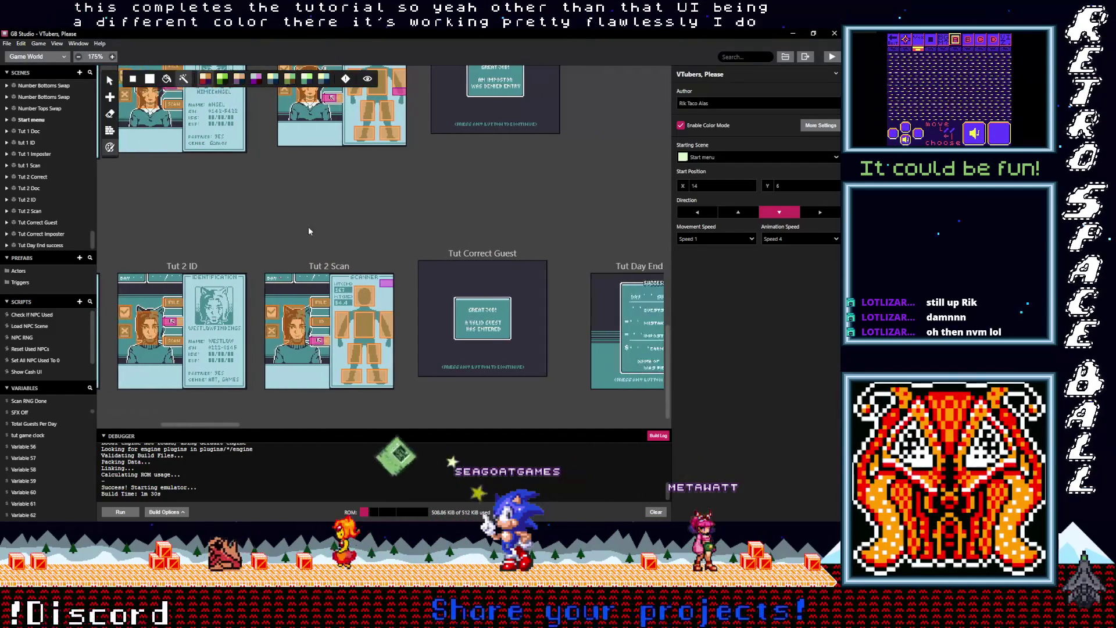
{"action": "scroll", "coordinate": [308, 230], "scroll_direction": "up", "scroll_amount": 2}
{"action": "scroll", "coordinate": [308, 235], "scroll_direction": "up", "scroll_amount": 1}
Add a Display Dialogue event to tut 1 Scan's On Init, above Change Scene
{"action": "left_click", "coordinate": [308, 235]}
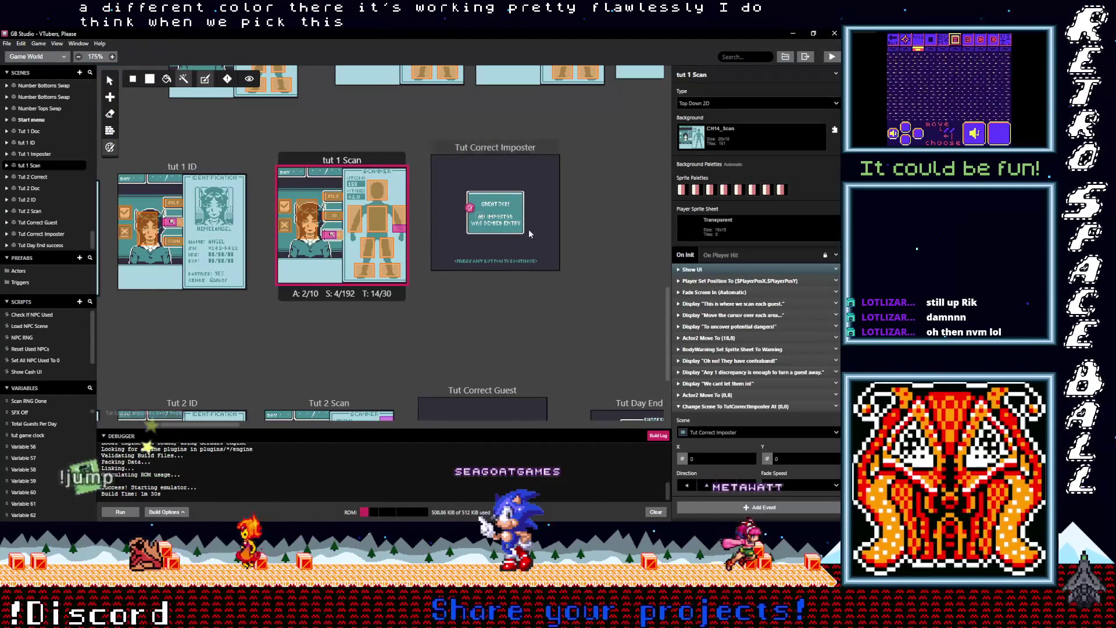
{"action": "left_click", "coordinate": [719, 408]}
{"action": "left_click", "coordinate": [734, 423]}
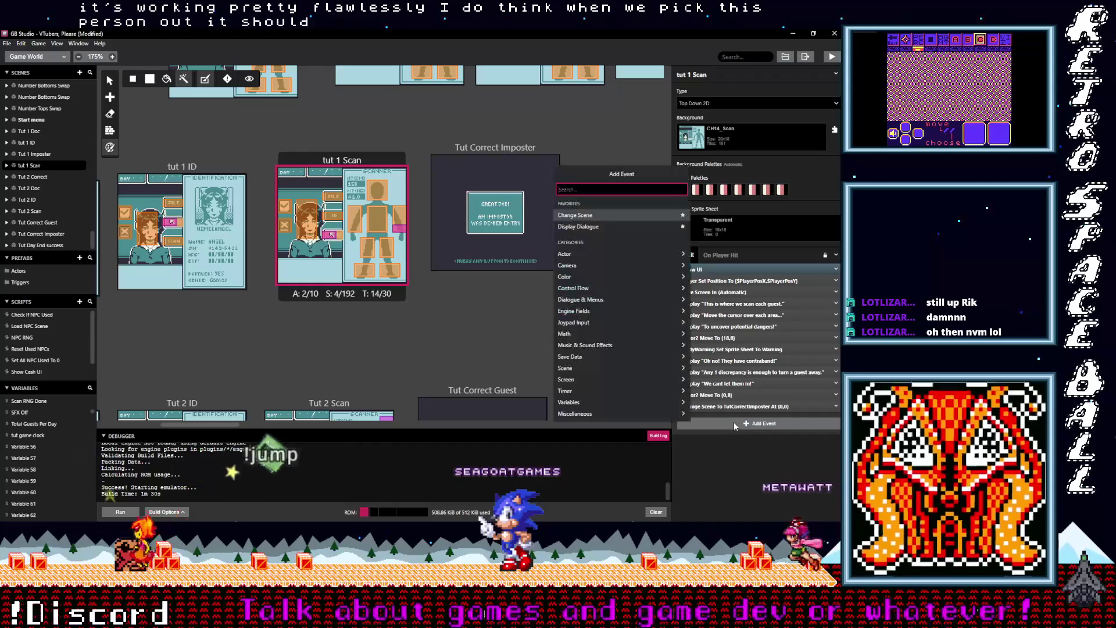
{"action": "type", "text": "di"}
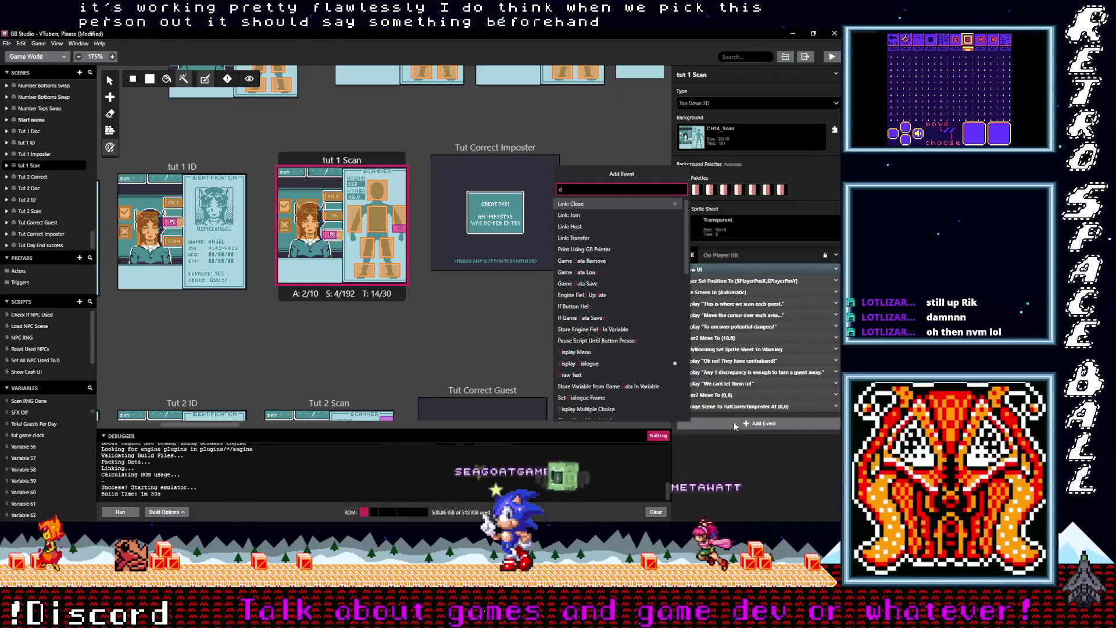
{"action": "key", "text": "Down"}
{"action": "key", "text": "Return"}
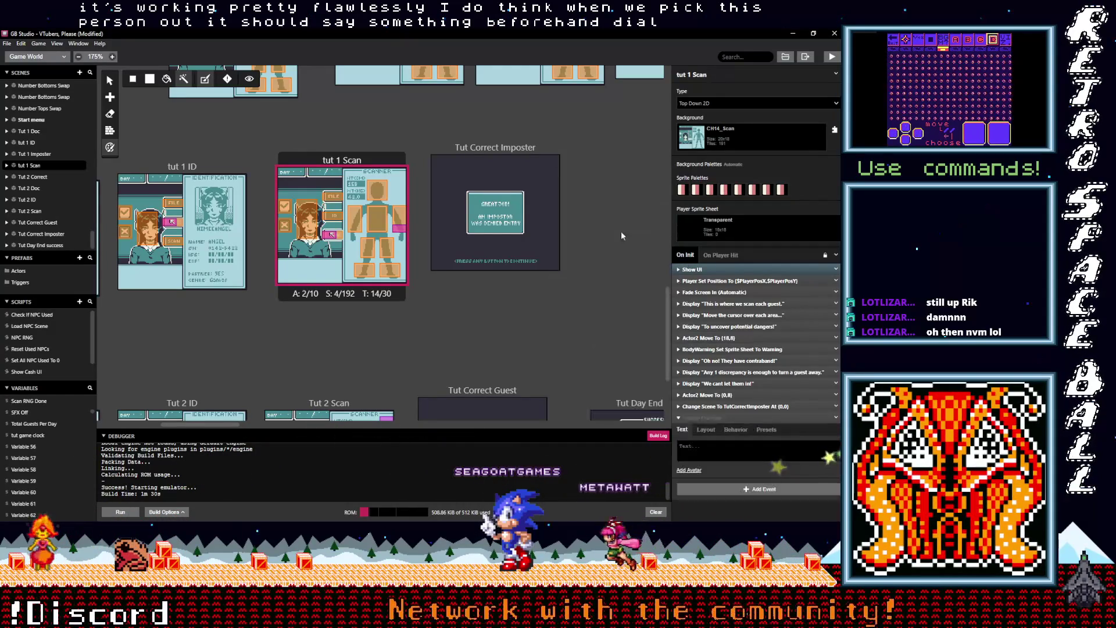
{"action": "left_click_drag", "start_coordinate": [714, 420], "coordinate": [723, 410]}
Enter the dialogue text 'These buttons allow or deny guests.'
{"action": "left_click", "coordinate": [727, 438]}
{"action": "type", "text": "t"}
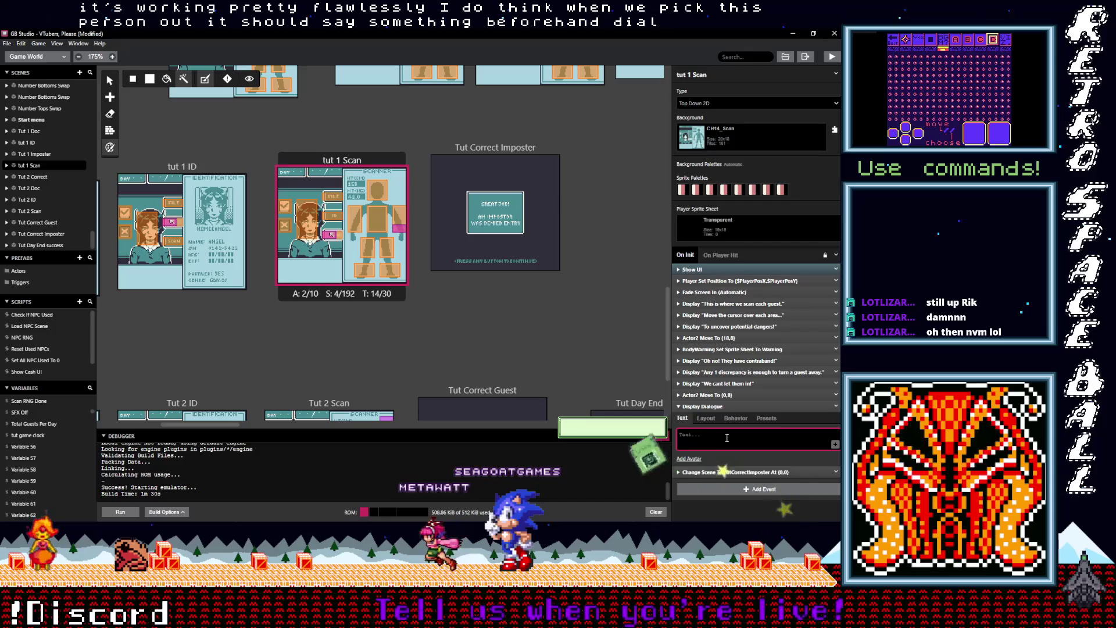
{"action": "key", "text": "BackSpace"}
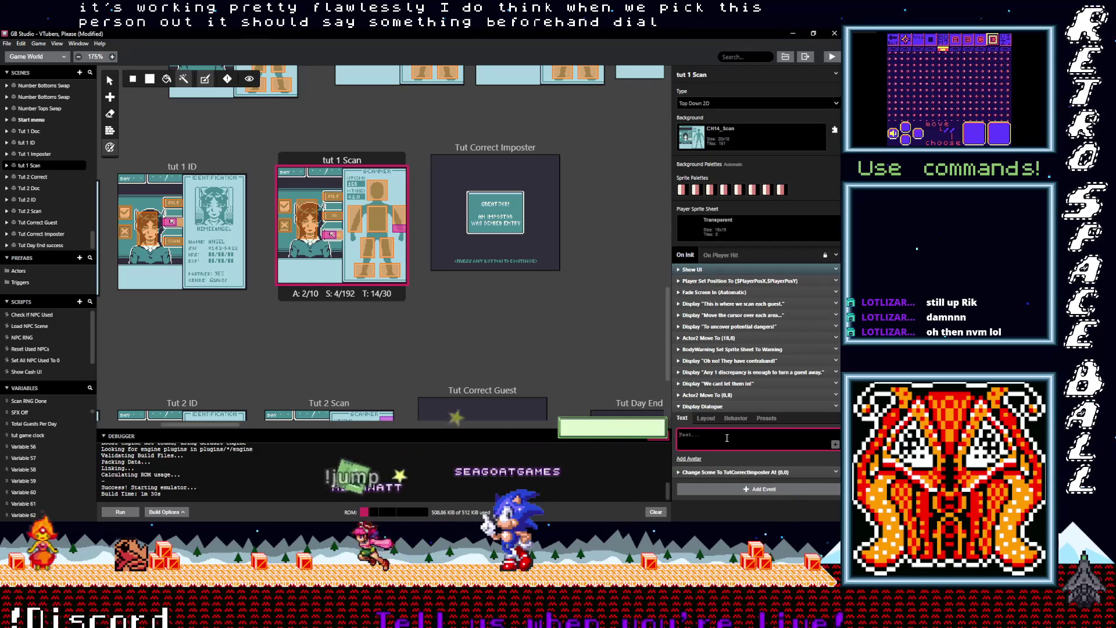
{"action": "type", "text": "These buttons a"}
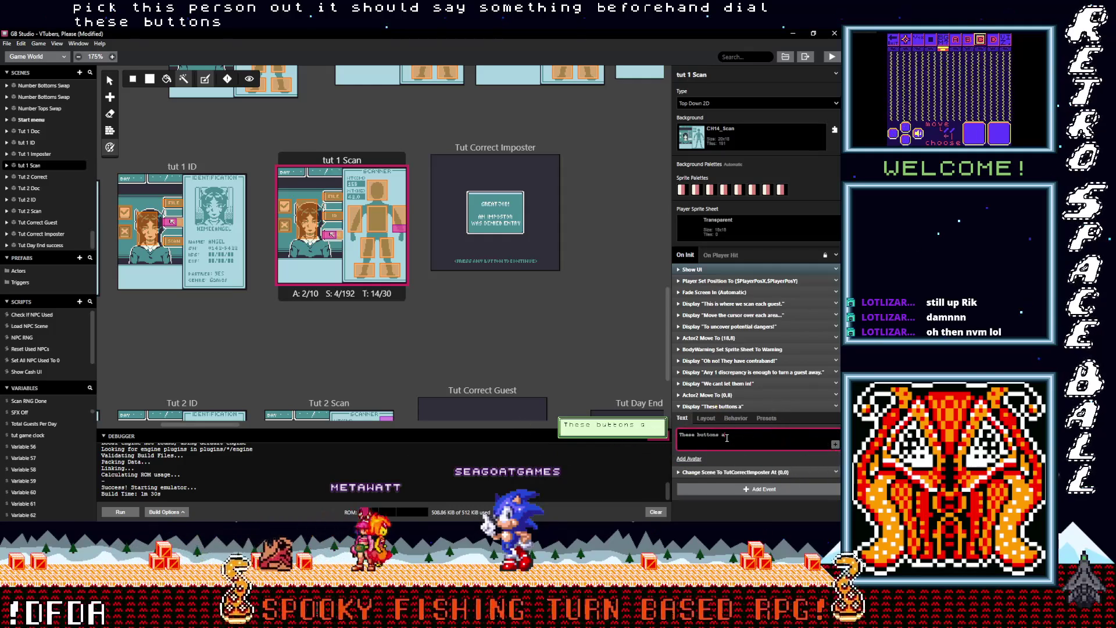
{"action": "key", "text": "BackSpace"}
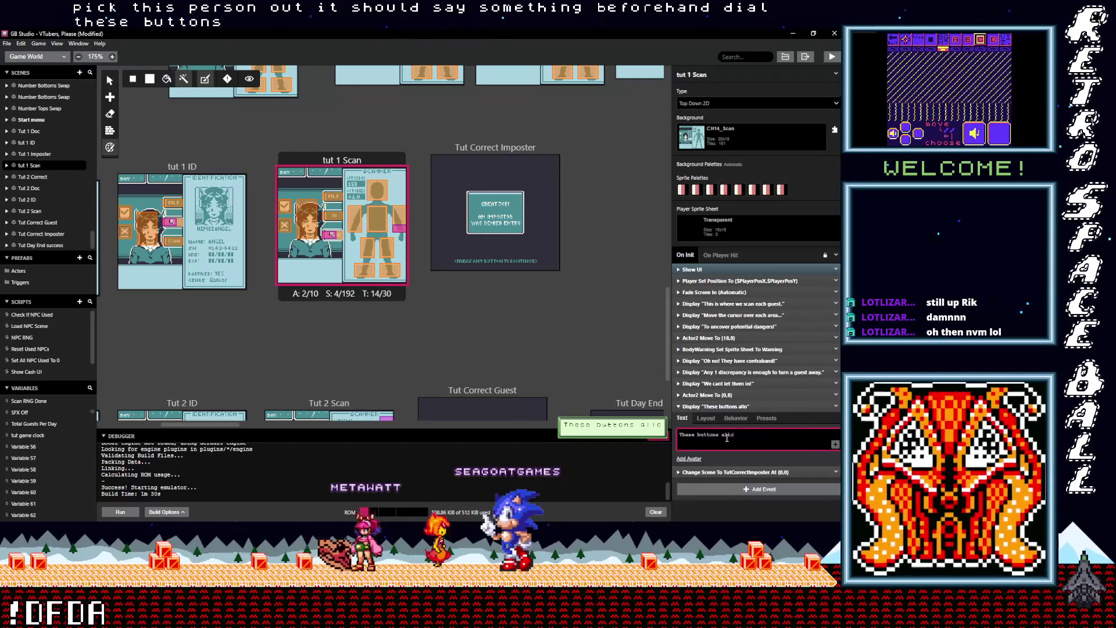
{"action": "type", "text": "a"}
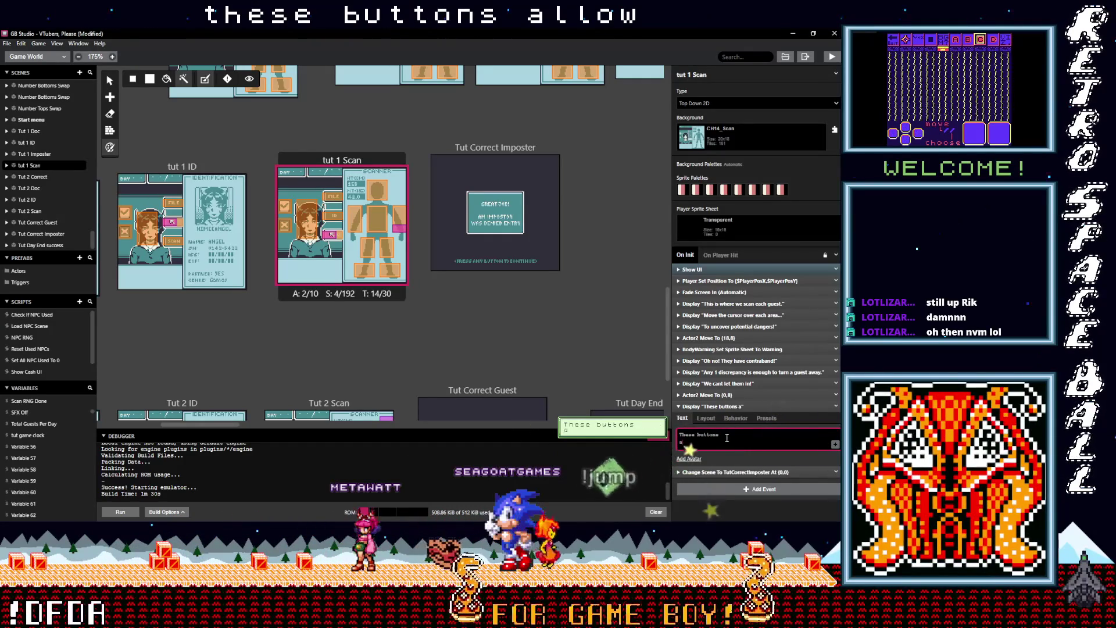
{"action": "type", "text": "llow or deny"}
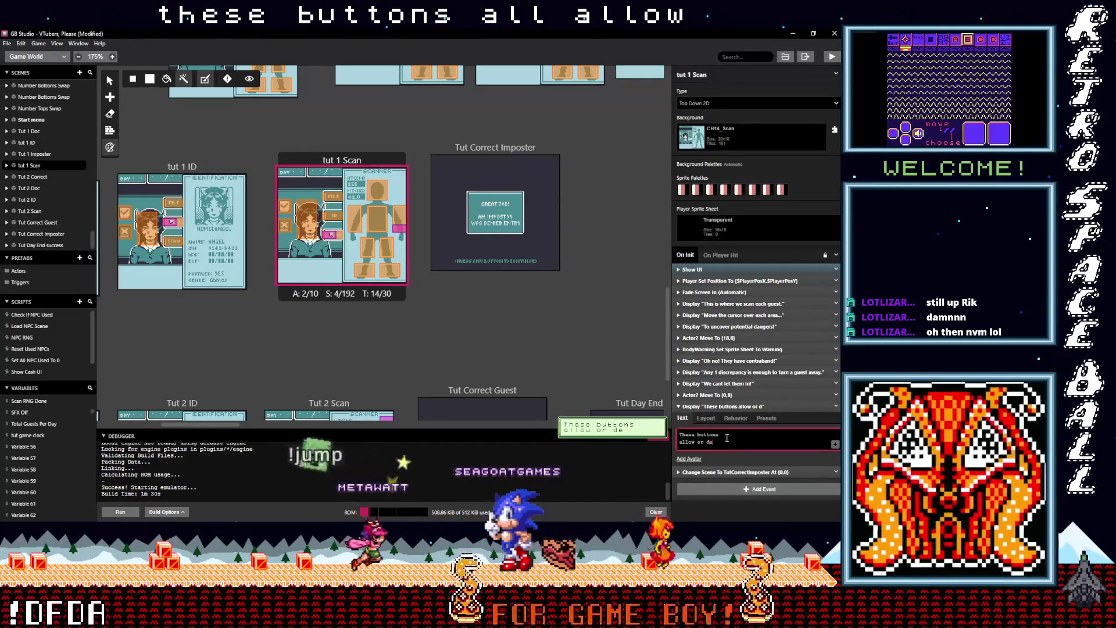
{"action": "key", "text": "Return"}
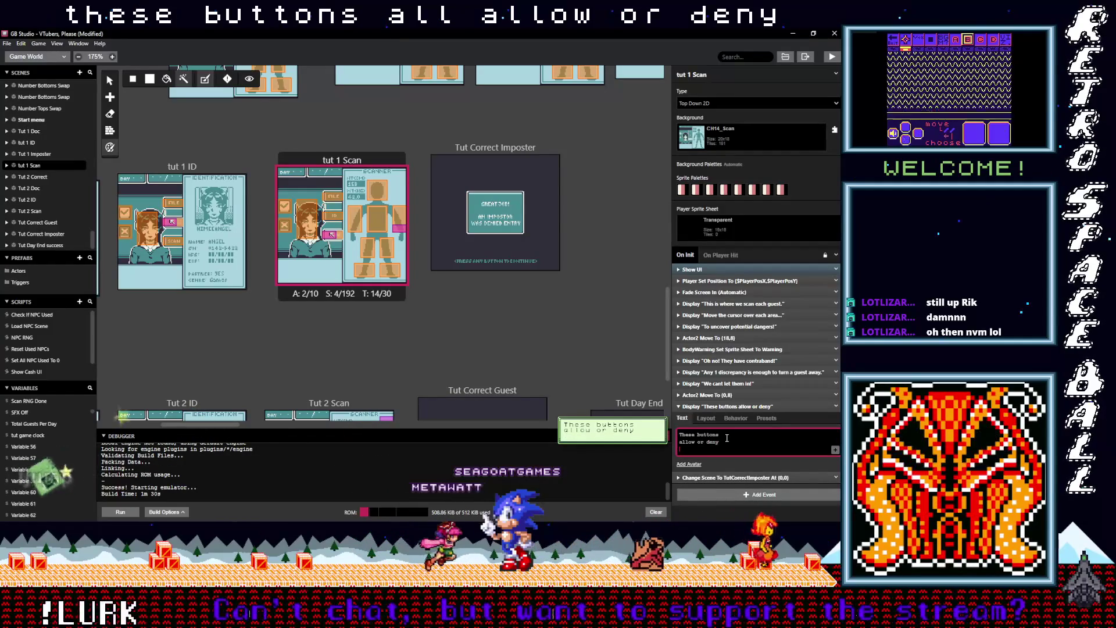
{"action": "type", "text": "guests."}
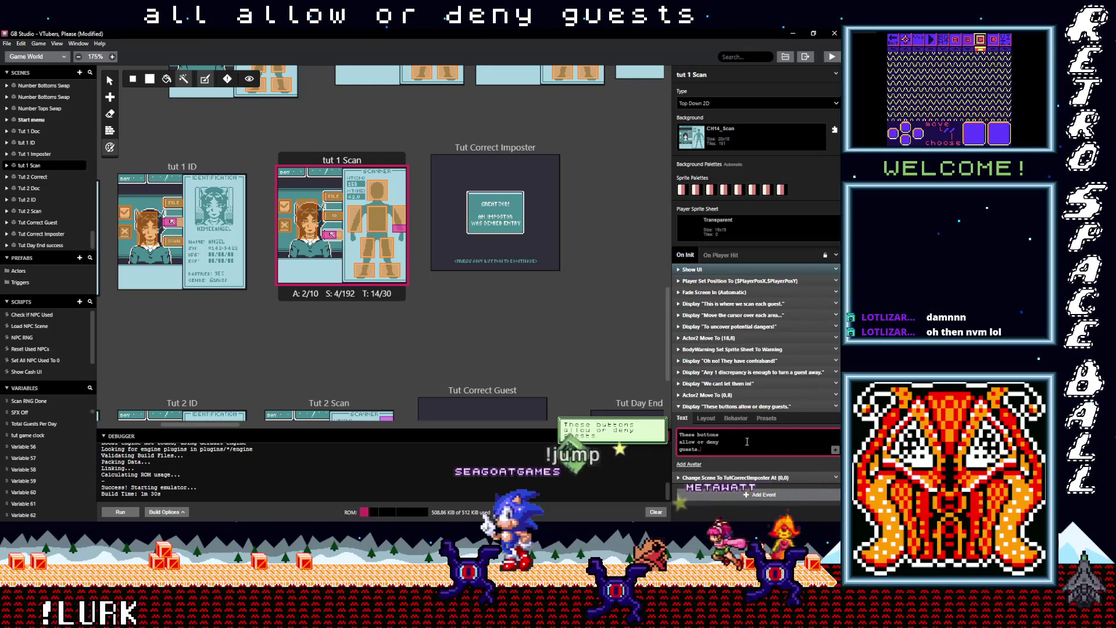
{"action": "left_click", "coordinate": [751, 407]}
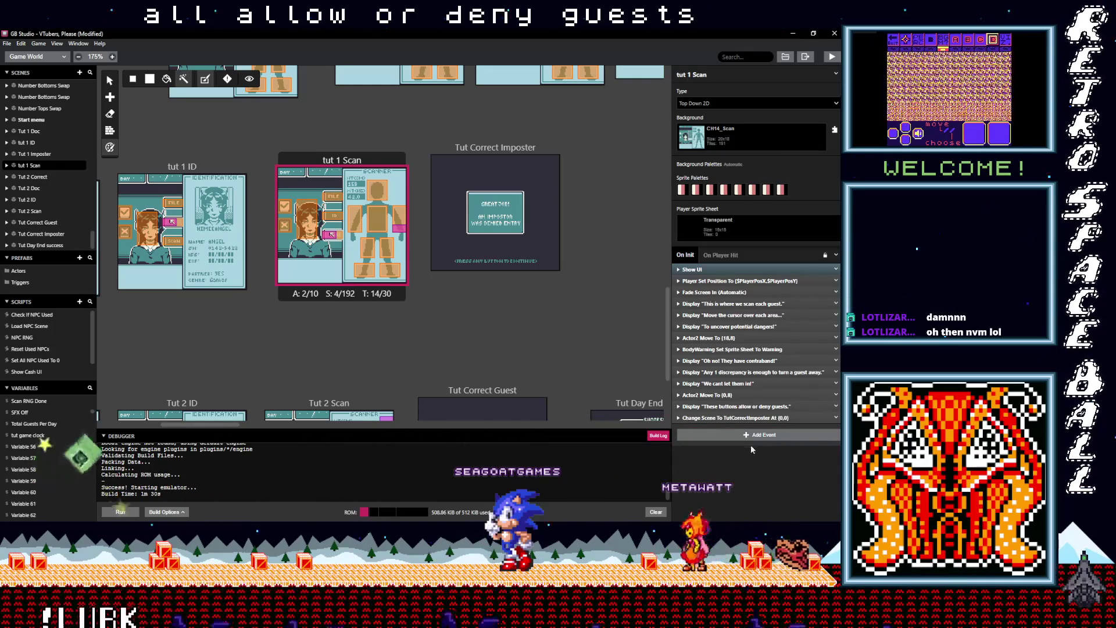
Select the Tut Day End success scene and switch its Background Palettes to Manual
{"action": "scroll", "coordinate": [488, 216], "scroll_direction": "down", "scroll_amount": 5}
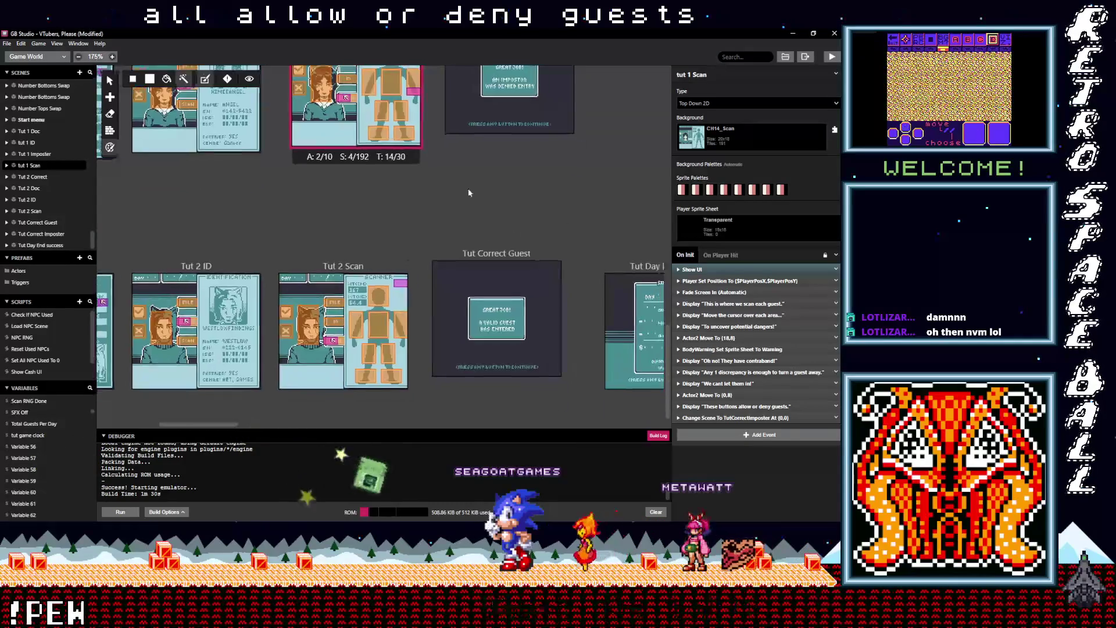
{"action": "scroll", "coordinate": [463, 255], "scroll_direction": "right", "scroll_amount": 5}
{"action": "left_click", "coordinate": [468, 268]}
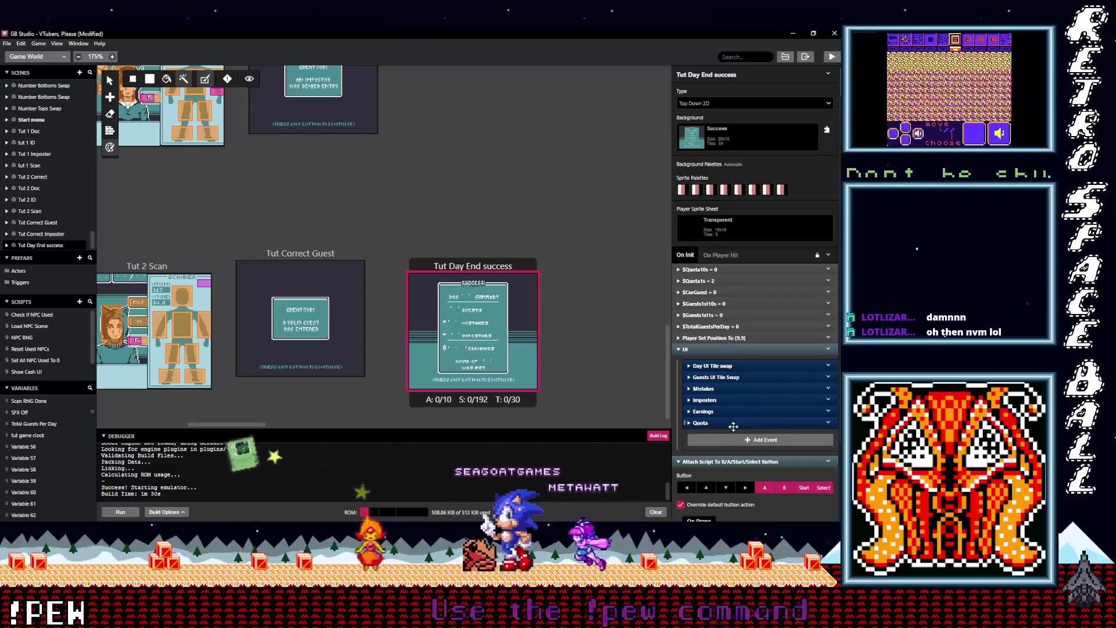
{"action": "scroll", "coordinate": [734, 461], "scroll_direction": "down", "scroll_amount": 1}
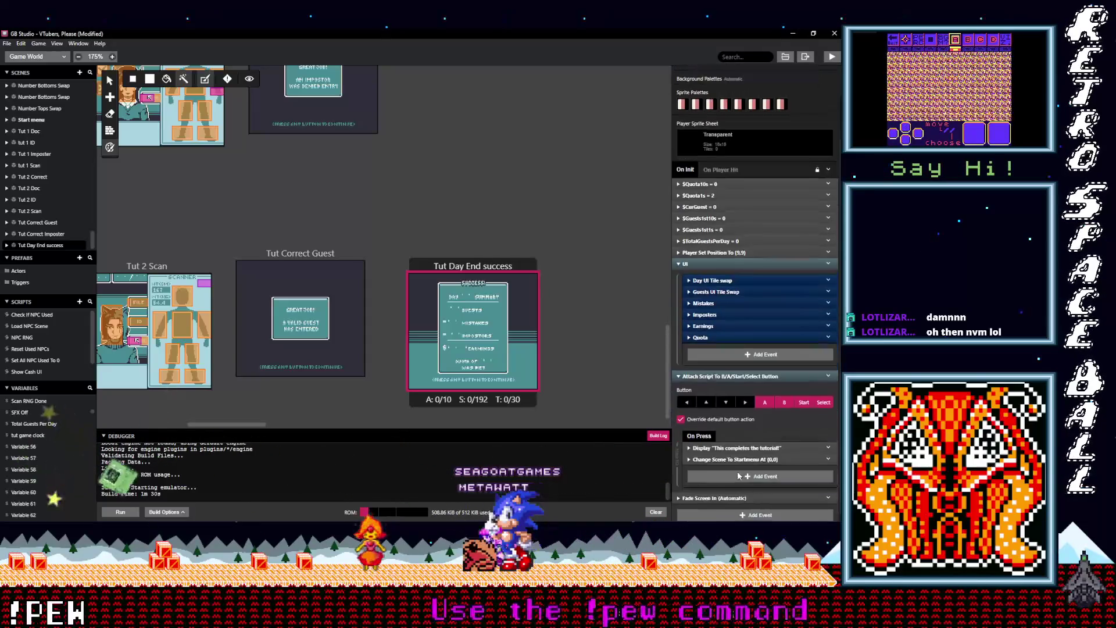
{"action": "scroll", "coordinate": [737, 474], "scroll_direction": "up", "scroll_amount": 1}
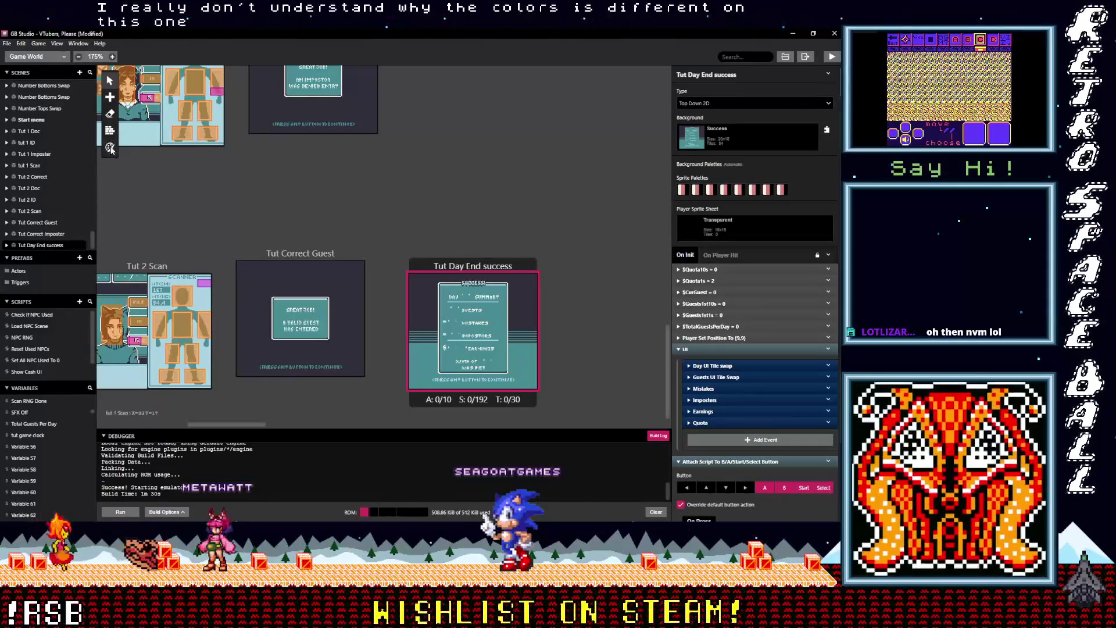
{"action": "key", "text": "c"}
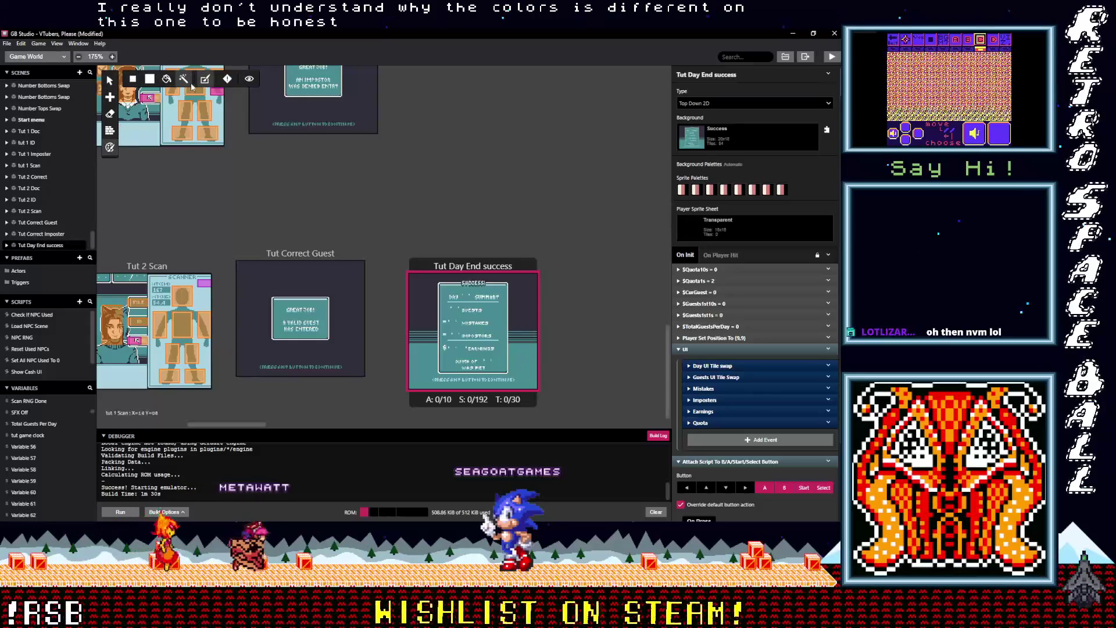
{"action": "left_click", "coordinate": [204, 82]}
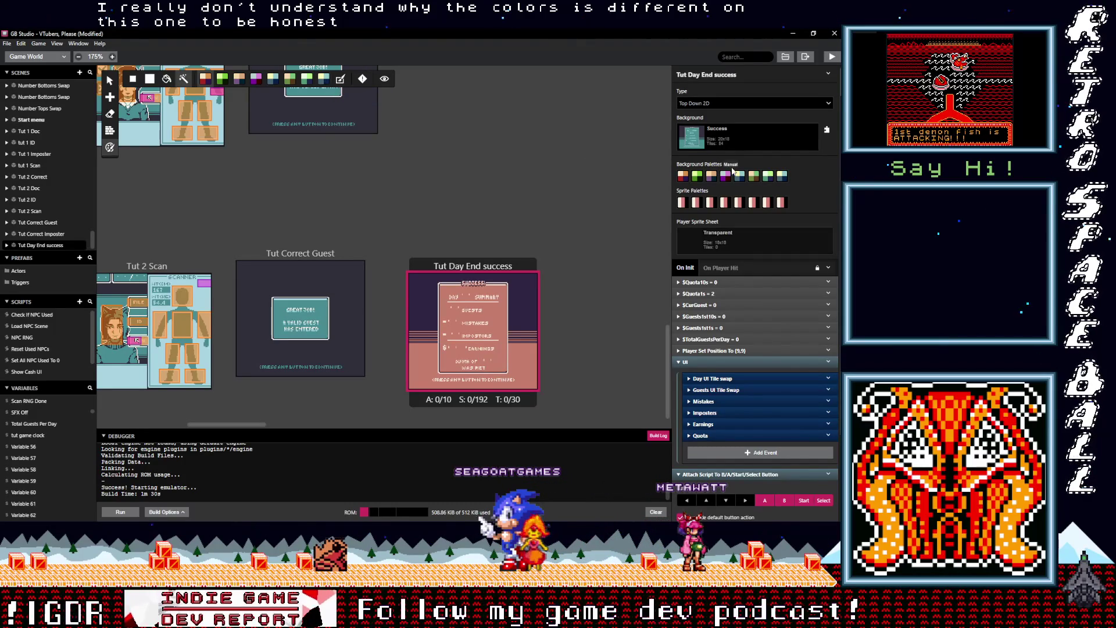
Toggle the background palettes and try different palettes on the last background slot
{"action": "left_click", "coordinate": [738, 176]}
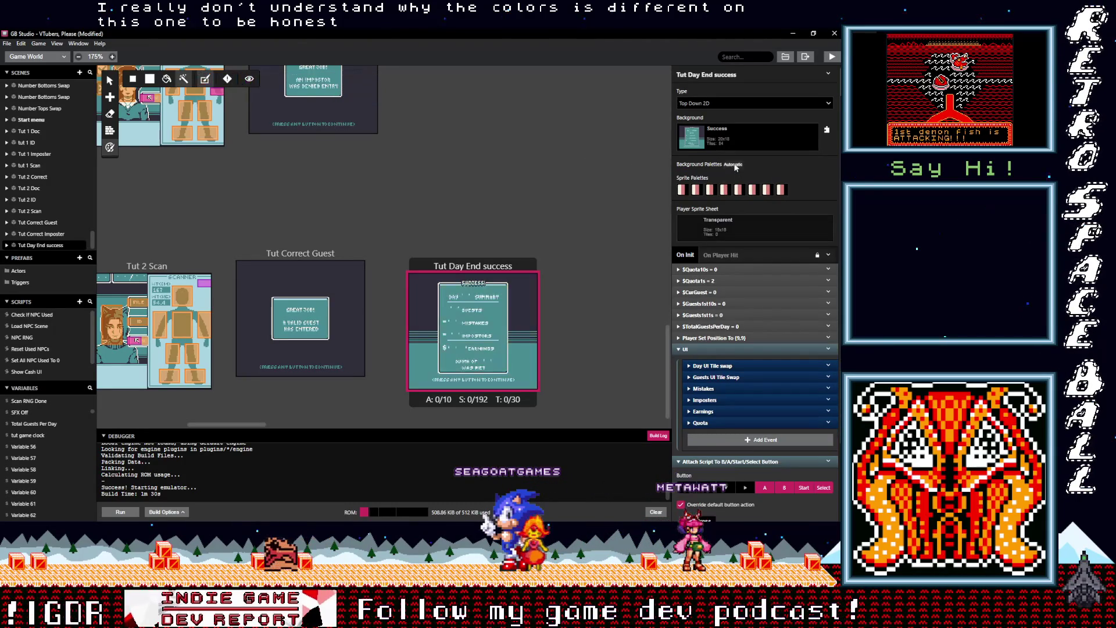
{"action": "left_click", "coordinate": [743, 188]}
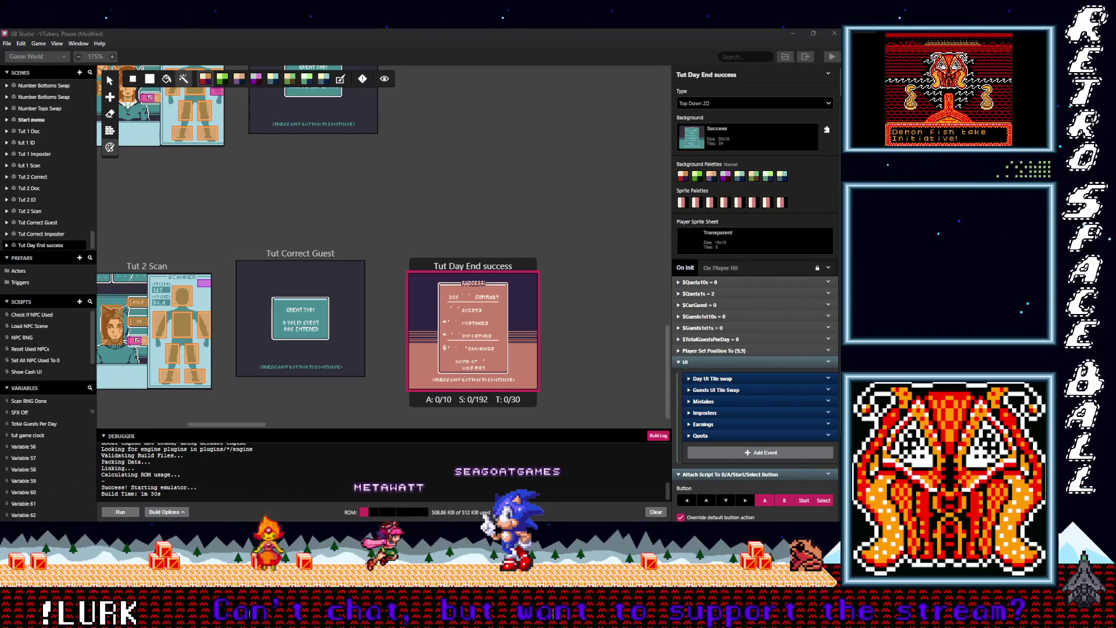
{"action": "left_click", "coordinate": [785, 175]}
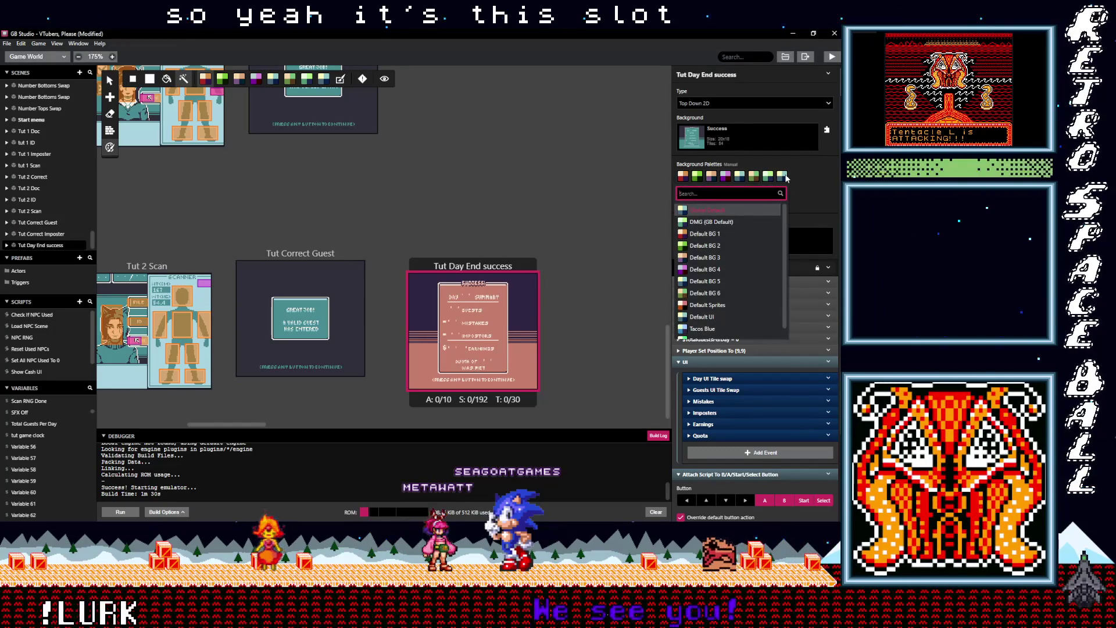
{"action": "scroll", "coordinate": [758, 243], "scroll_direction": "down", "scroll_amount": 1}
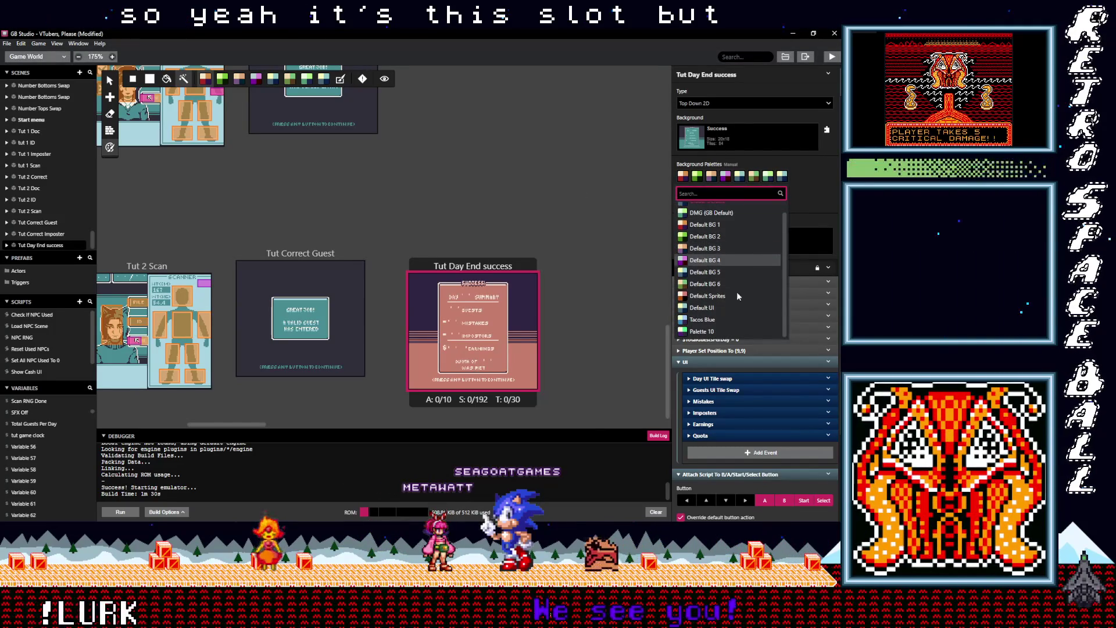
{"action": "left_click", "coordinate": [723, 307]}
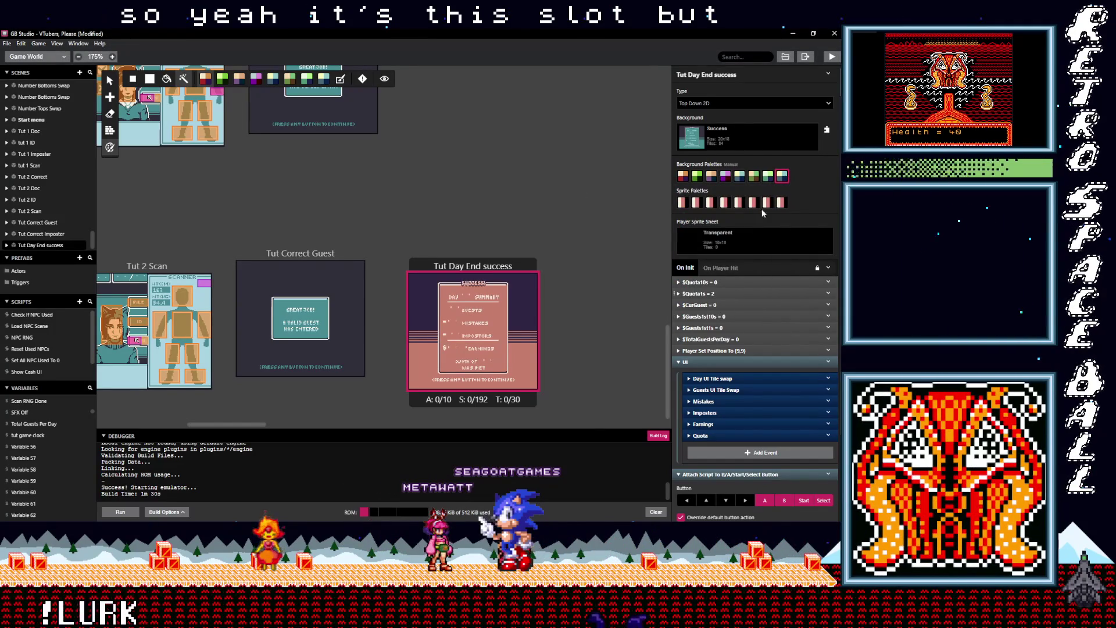
{"action": "left_click", "coordinate": [783, 183]}
{"action": "left_click", "coordinate": [715, 329]}
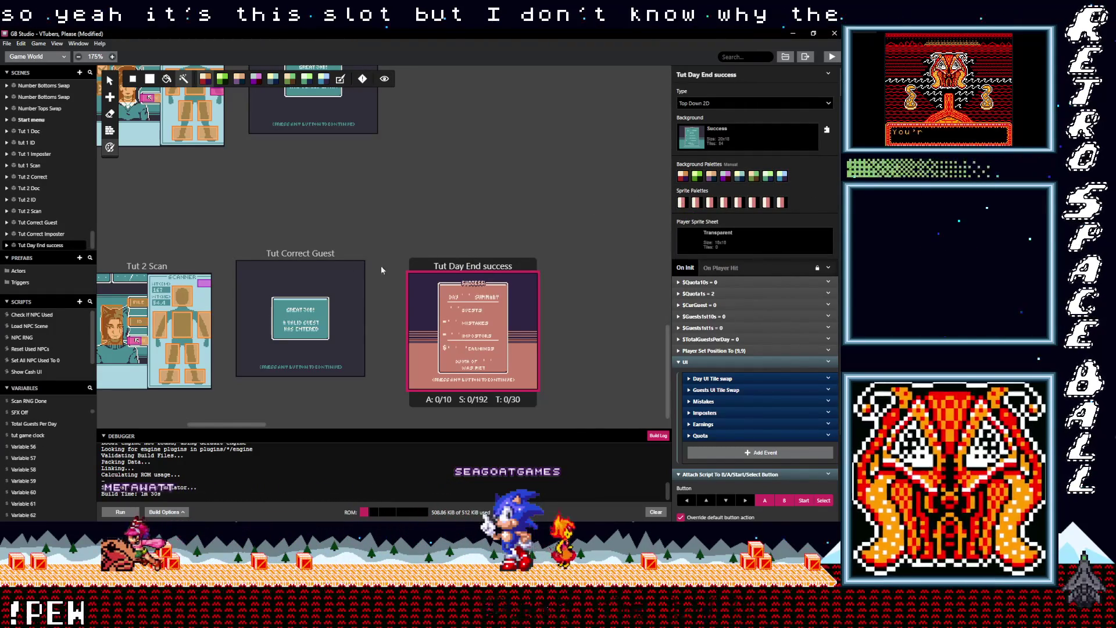
Undo to restore Automatic background palettes and zoom the world view onto the scene
{"action": "key", "text": "ctrl+z"}
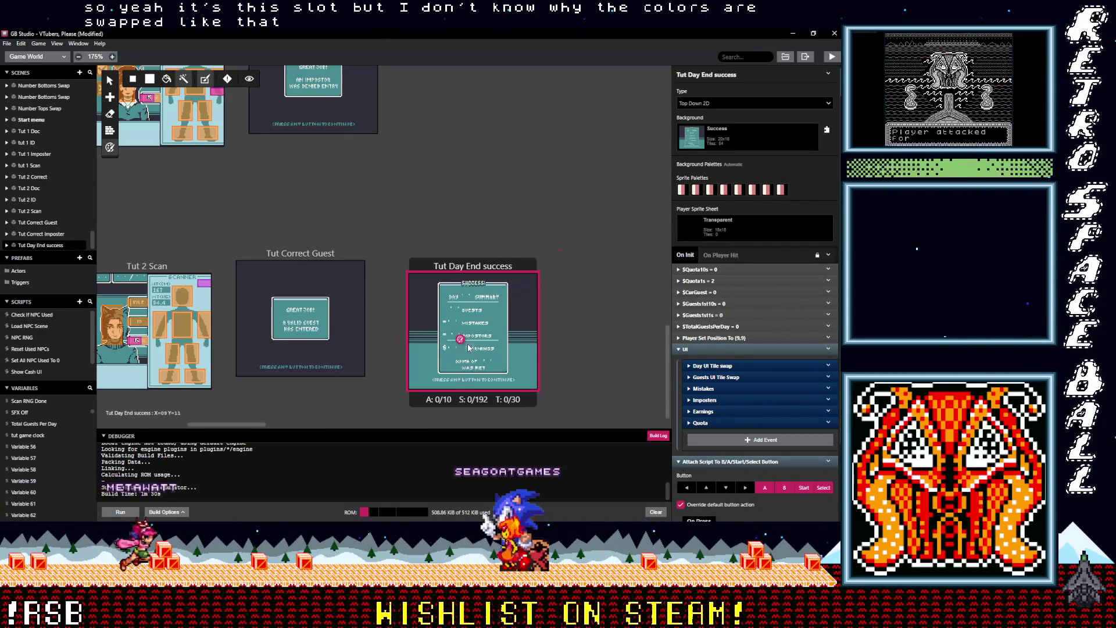
{"action": "scroll", "coordinate": [468, 348], "scroll_direction": "up", "scroll_amount": 5, "text": "ctrl"}
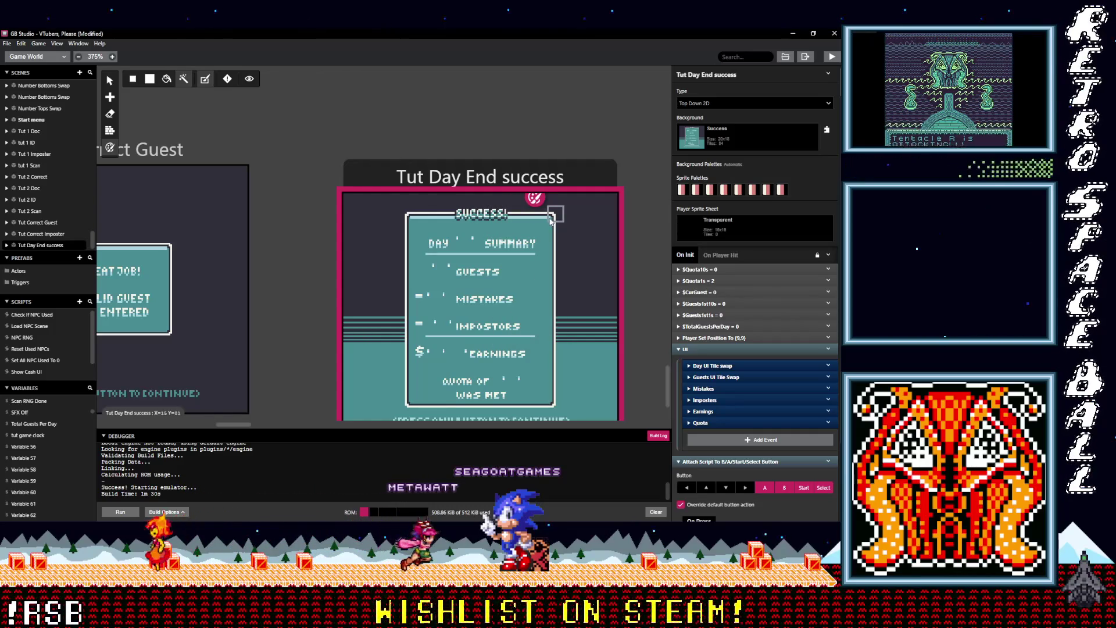
{"action": "scroll", "coordinate": [557, 365], "scroll_direction": "down", "scroll_amount": 1, "text": "ctrl"}
{"action": "scroll", "coordinate": [557, 365], "scroll_direction": "up", "scroll_amount": 2, "text": "ctrl"}
{"action": "scroll", "coordinate": [553, 354], "scroll_direction": "up", "scroll_amount": 1, "text": "ctrl"}
{"action": "scroll", "coordinate": [553, 353], "scroll_direction": "up", "scroll_amount": 2}
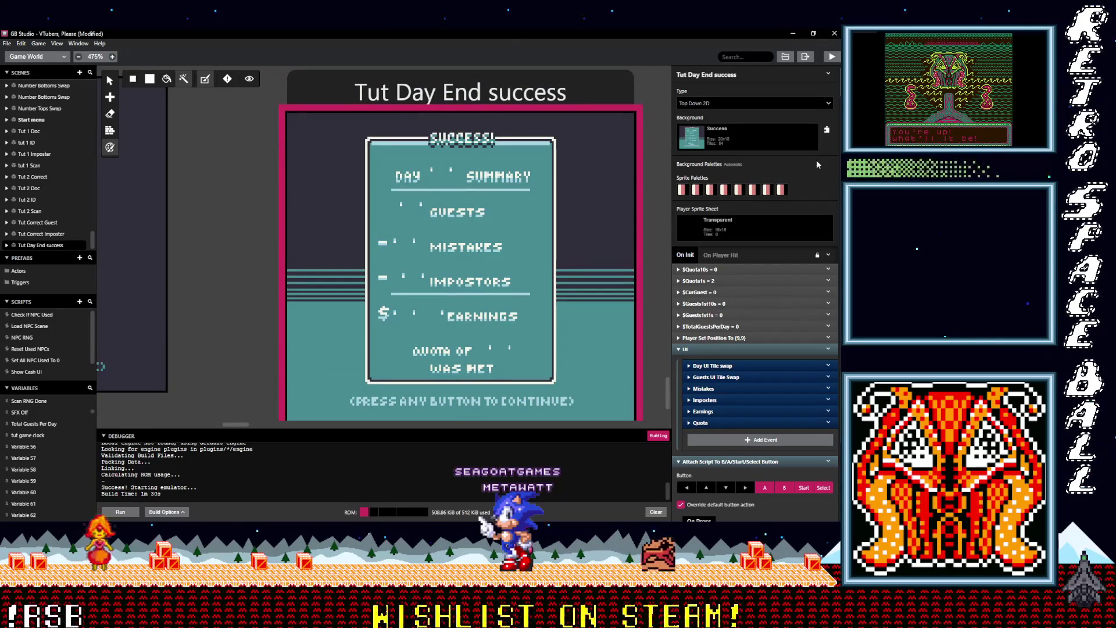
{"action": "left_click", "coordinate": [841, 55]}
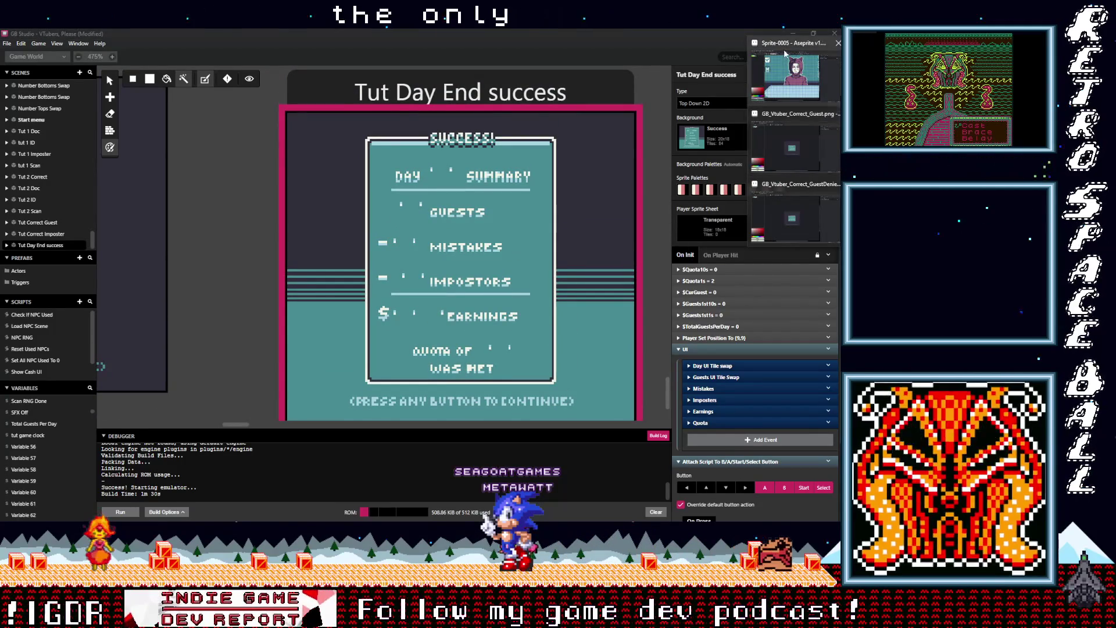
Open Success.png in Aseprite and sample the light SUMMARY lettering and bar colours
{"action": "left_click", "coordinate": [784, 54]}
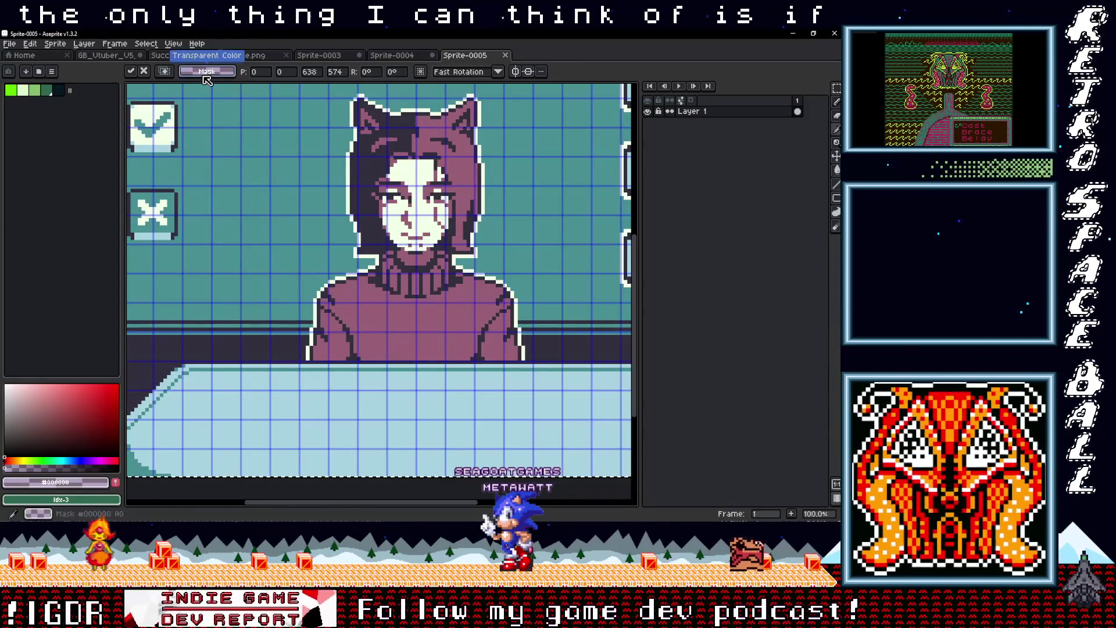
{"action": "left_click", "coordinate": [174, 55]}
{"action": "scroll", "coordinate": [387, 320], "scroll_direction": "up", "scroll_amount": 5}
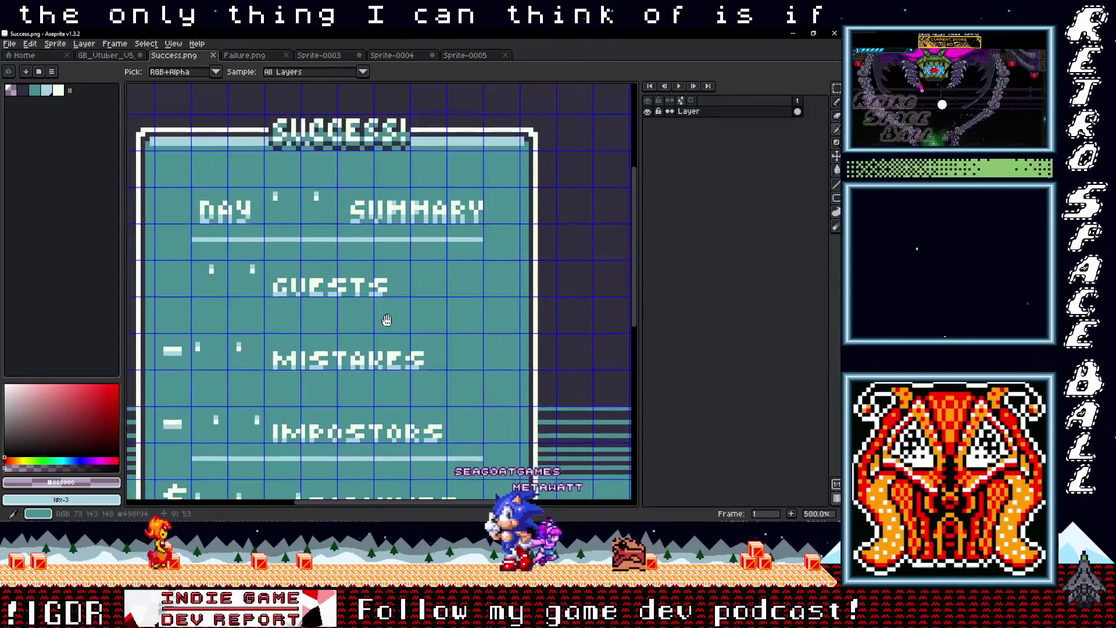
{"action": "scroll", "coordinate": [386, 319], "scroll_direction": "up", "scroll_amount": 4}
{"action": "left_click", "coordinate": [401, 177], "text": "alt"}
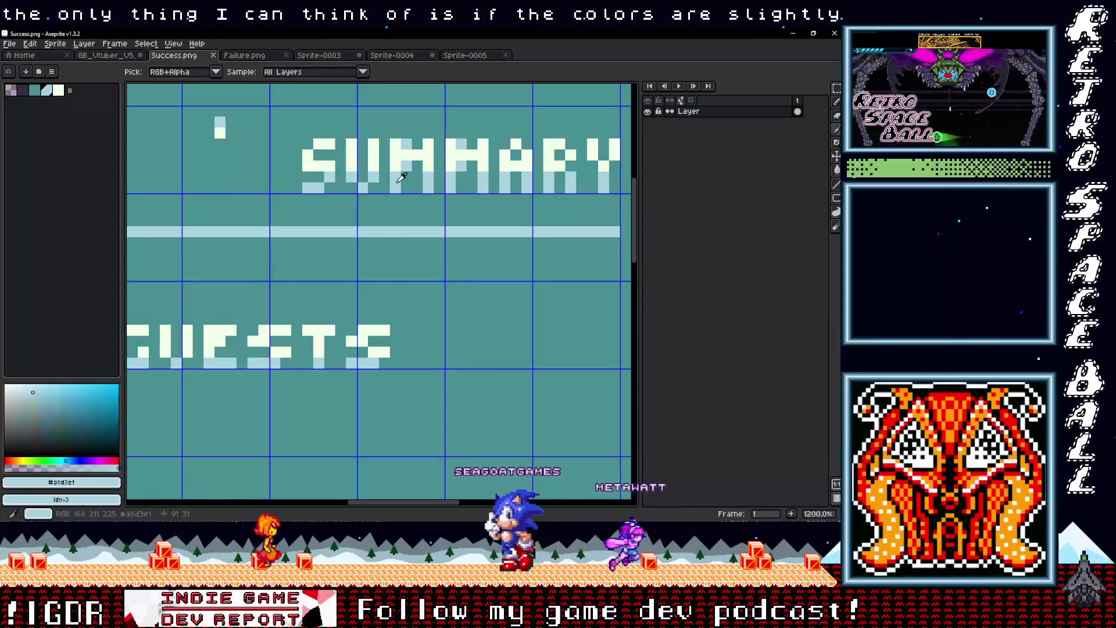
{"action": "left_click", "coordinate": [401, 197], "text": "alt"}
{"action": "left_click", "coordinate": [398, 221], "text": "alt"}
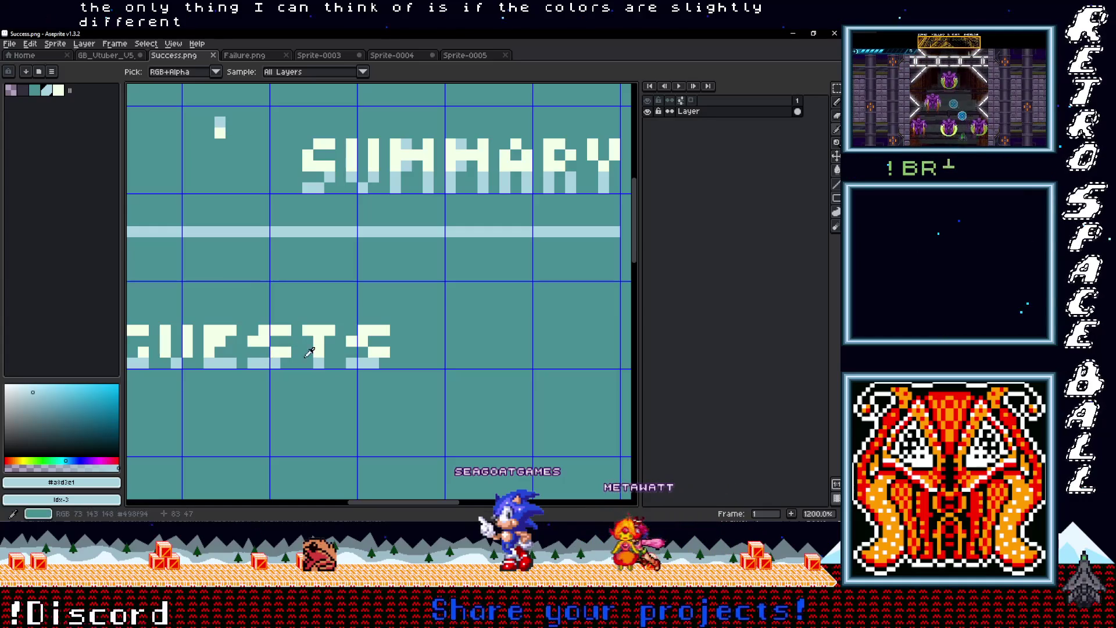
Sample the teal #498f94 background and the dark purple background colours
{"action": "scroll", "coordinate": [327, 359], "scroll_direction": "down", "scroll_amount": 5}
{"action": "scroll", "coordinate": [319, 216], "scroll_direction": "up", "scroll_amount": 4}
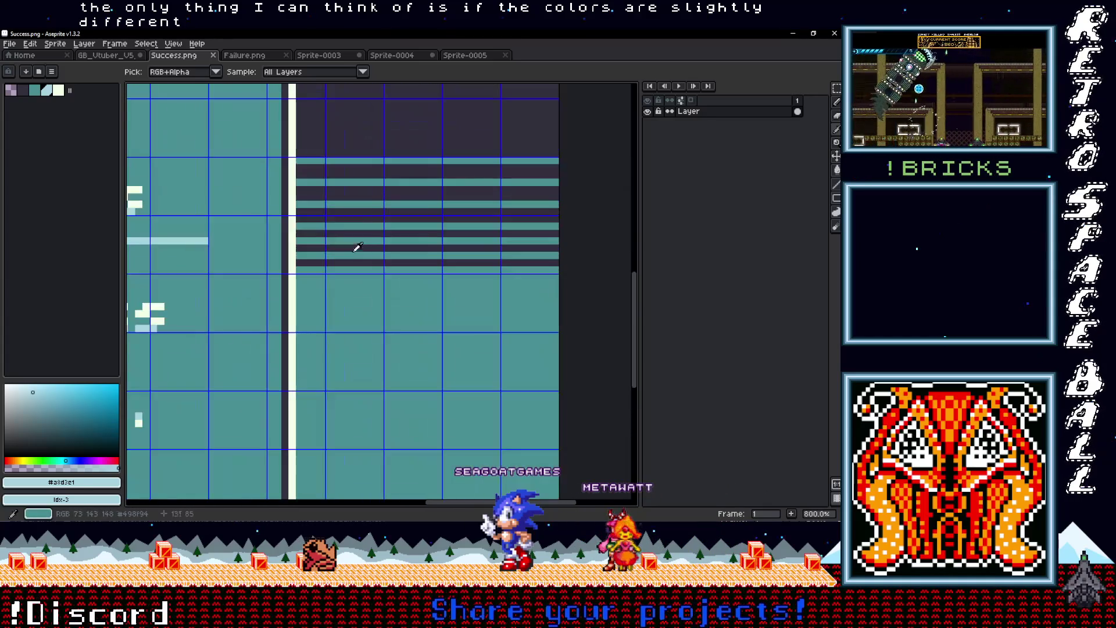
{"action": "scroll", "coordinate": [343, 286], "scroll_direction": "up", "scroll_amount": 5}
{"action": "left_click", "coordinate": [320, 236]}
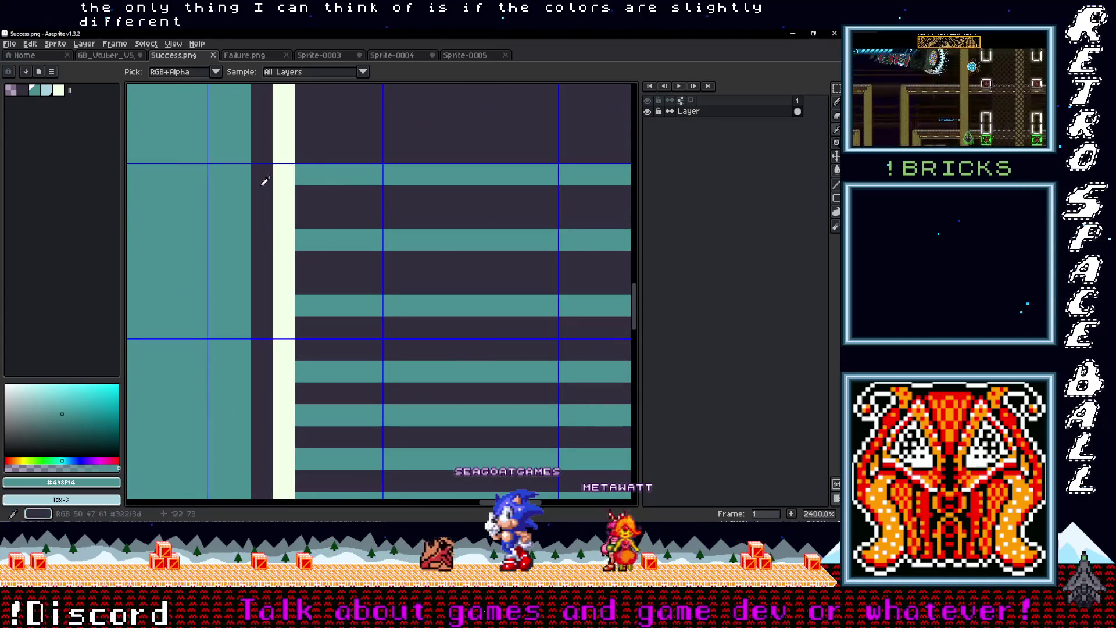
{"action": "scroll", "coordinate": [406, 173], "scroll_direction": "down", "scroll_amount": 6}
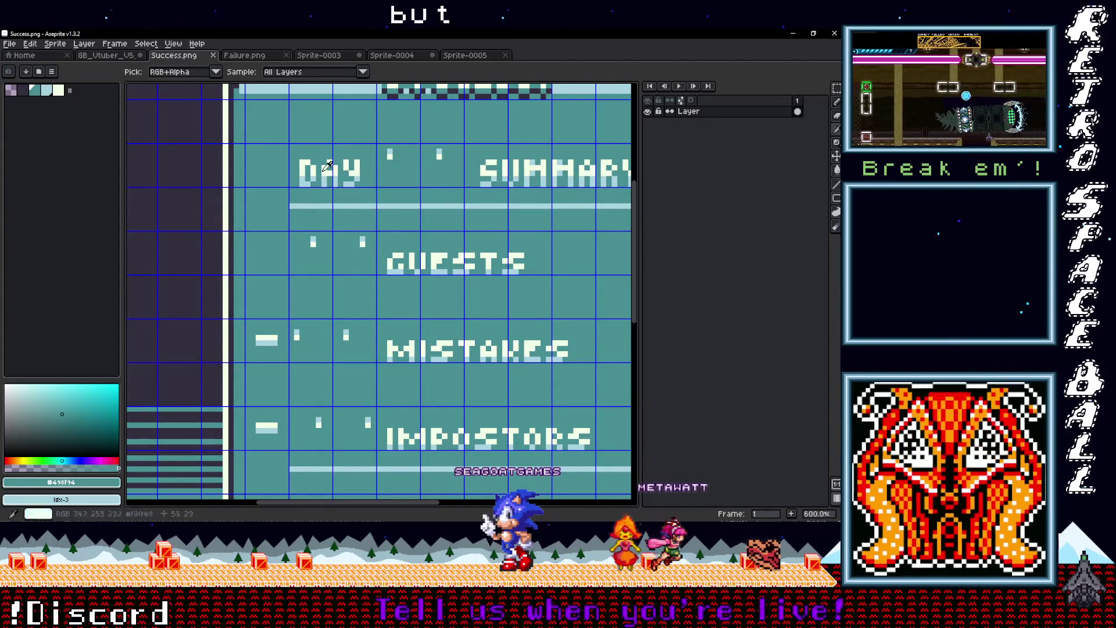
{"action": "scroll", "coordinate": [277, 137], "scroll_direction": "down", "scroll_amount": 3}
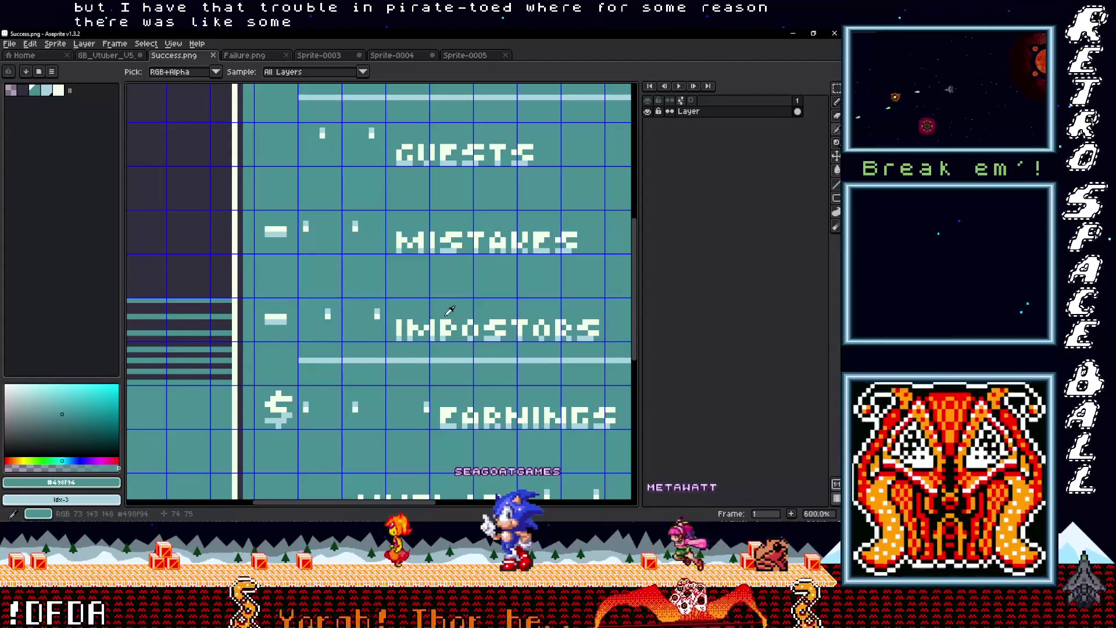
{"action": "scroll", "coordinate": [308, 296], "scroll_direction": "down", "scroll_amount": 2}
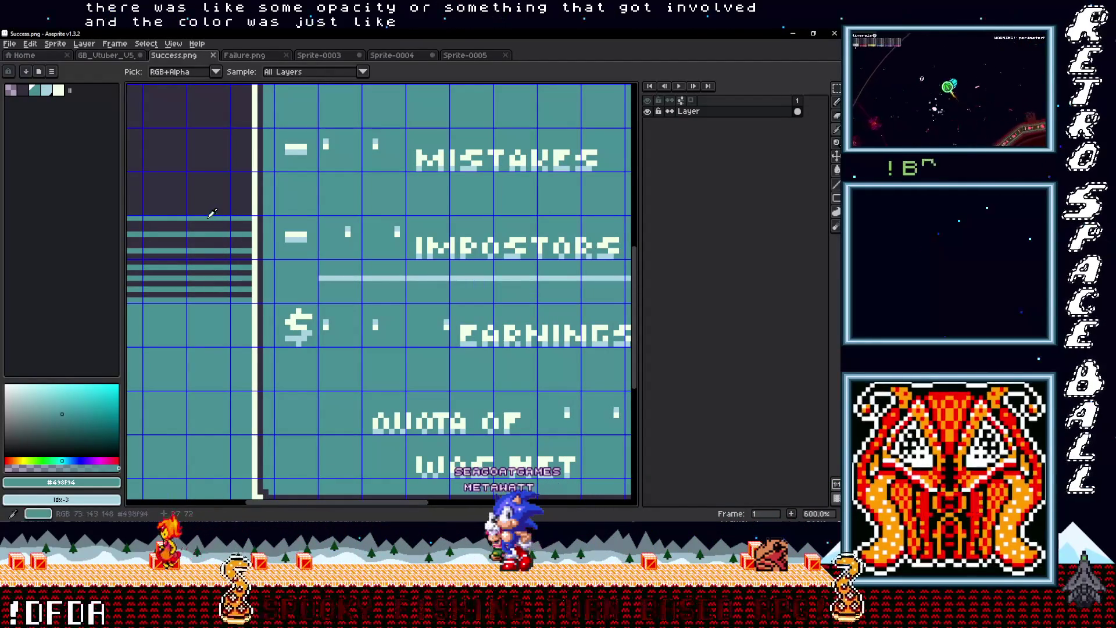
{"action": "left_click", "coordinate": [214, 200]}
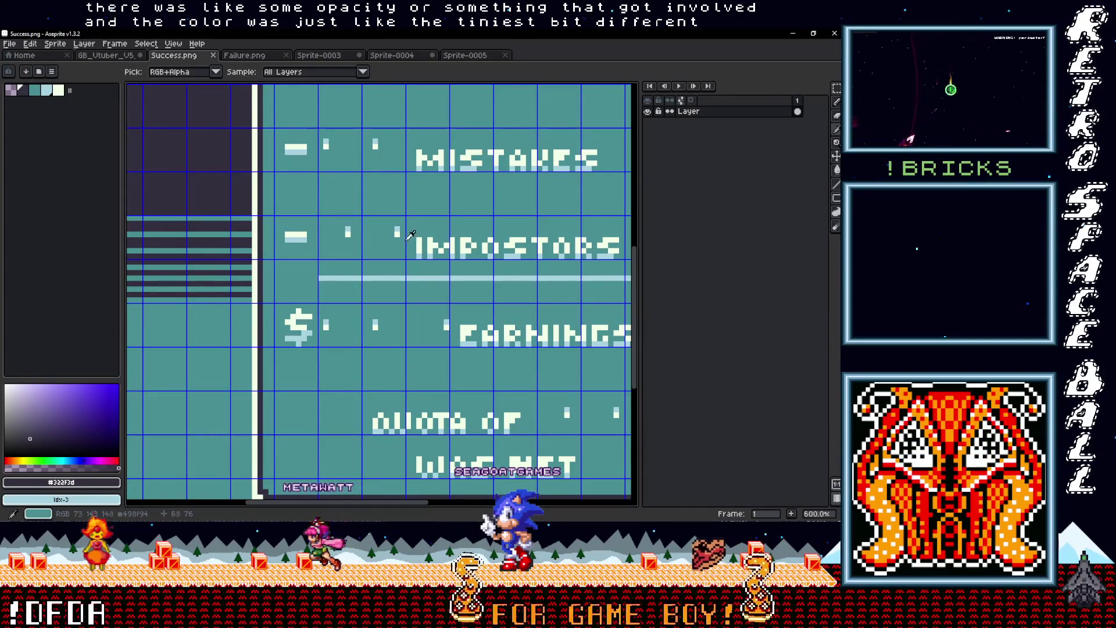
{"action": "scroll", "coordinate": [409, 234], "scroll_direction": "up", "scroll_amount": 5}
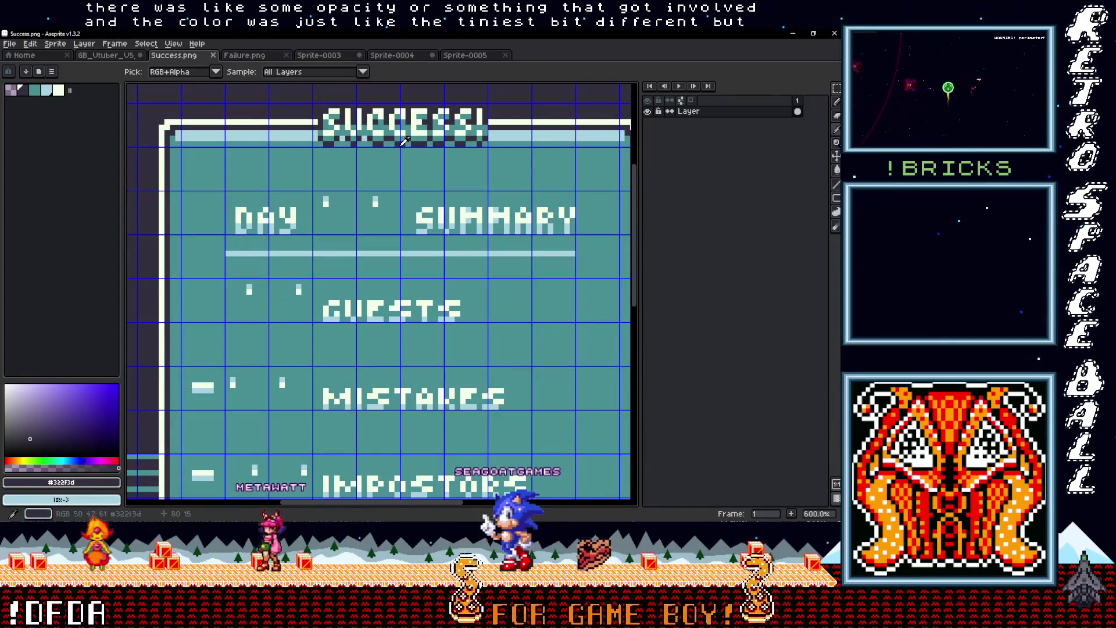
{"action": "scroll", "coordinate": [454, 205], "scroll_direction": "down", "scroll_amount": 2}
{"action": "scroll", "coordinate": [407, 358], "scroll_direction": "up", "scroll_amount": 3}
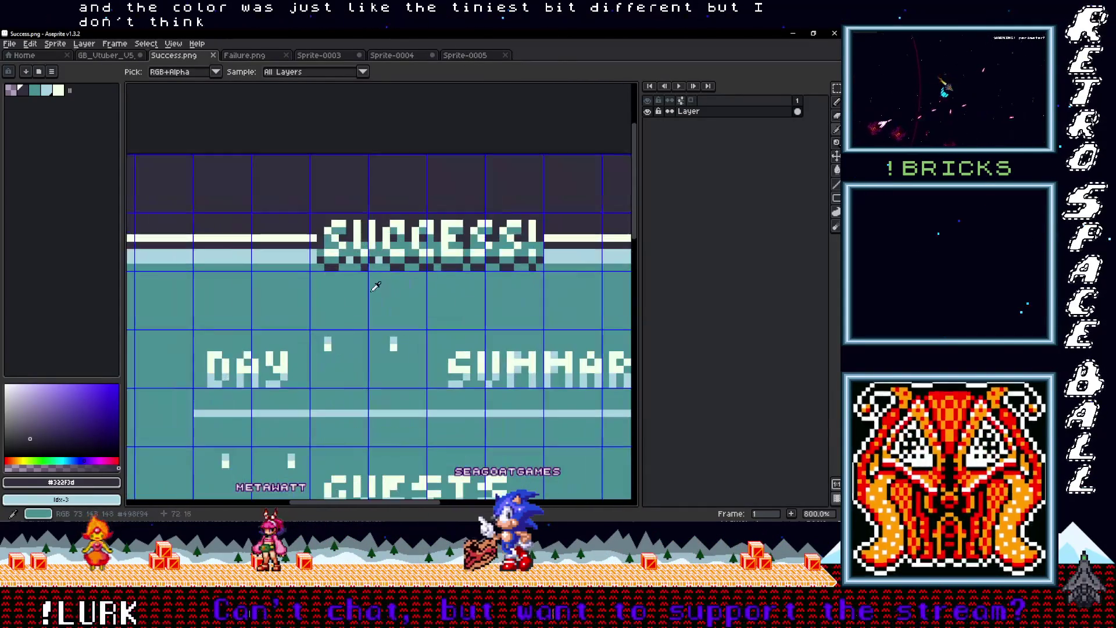
{"action": "scroll", "coordinate": [408, 359], "scroll_direction": "up", "scroll_amount": 1}
{"action": "scroll", "coordinate": [391, 356], "scroll_direction": "down", "scroll_amount": 2}
{"action": "scroll", "coordinate": [401, 317], "scroll_direction": "down", "scroll_amount": 1}
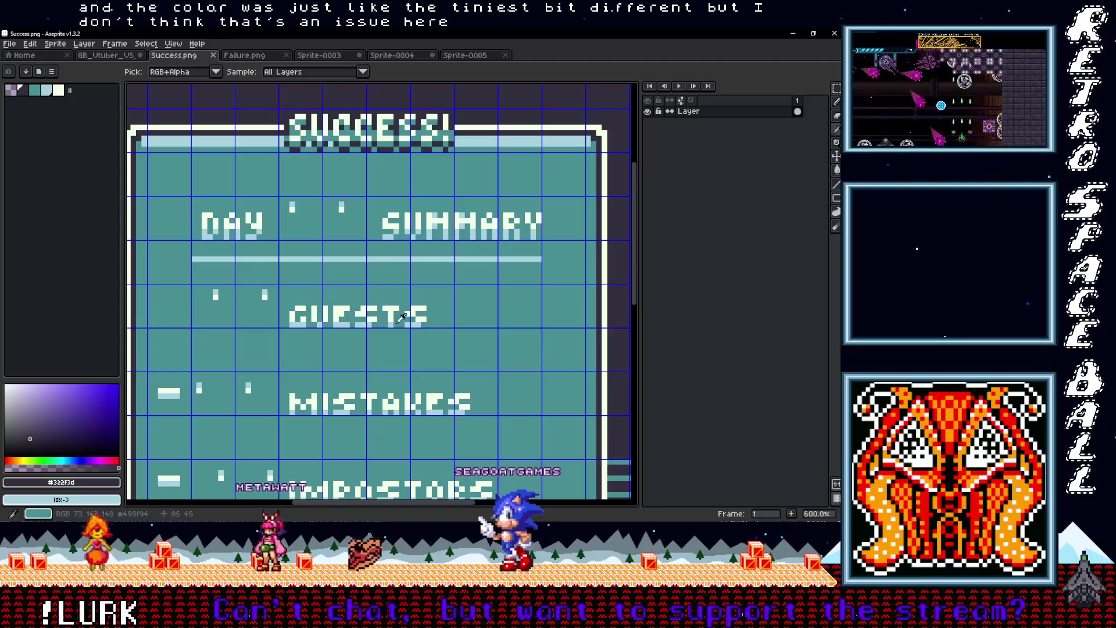
{"action": "scroll", "coordinate": [388, 301], "scroll_direction": "down", "scroll_amount": 2}
{"action": "scroll", "coordinate": [395, 216], "scroll_direction": "down", "scroll_amount": 5}
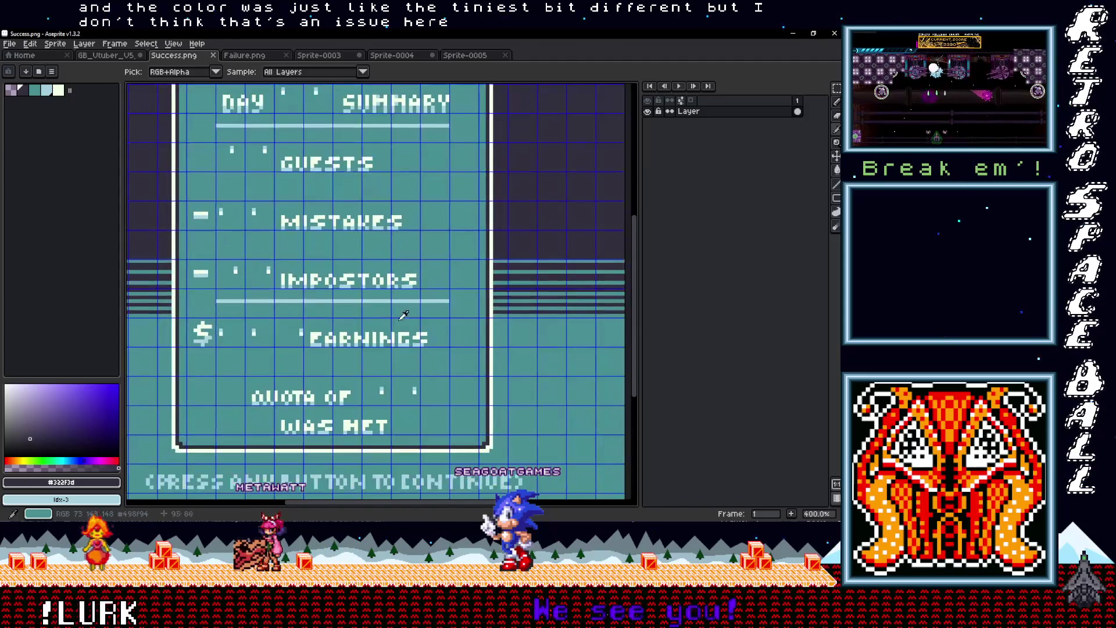
{"action": "scroll", "coordinate": [409, 235], "scroll_direction": "up", "scroll_amount": 3}
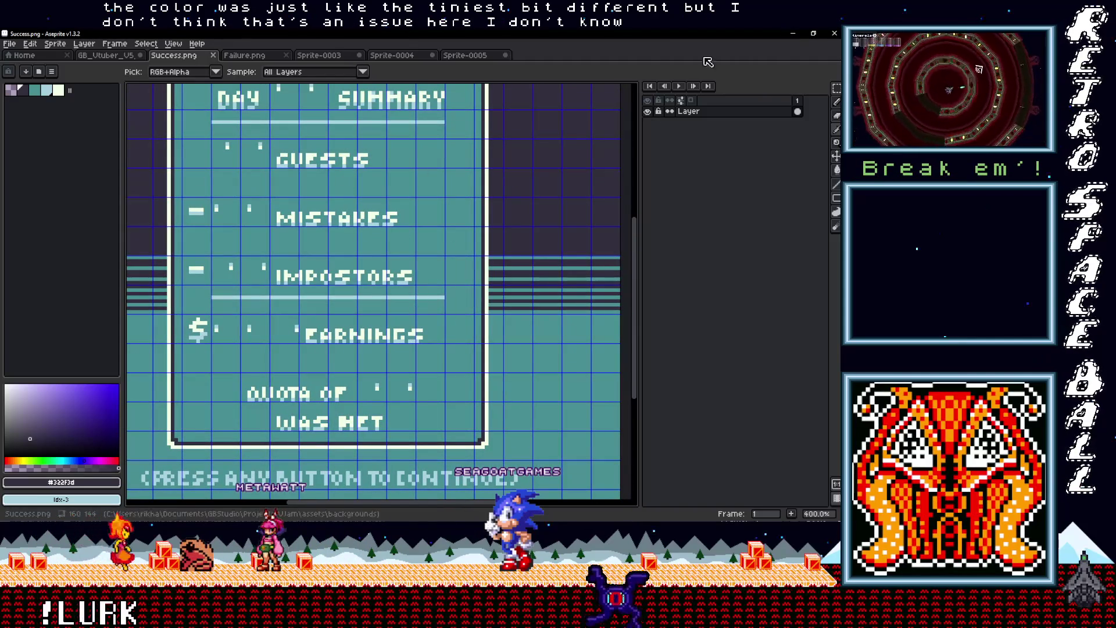
Back in GB Studio, set Tut Day End to Manual background palettes and apply Tacos Blue
{"action": "left_click", "coordinate": [794, 32]}
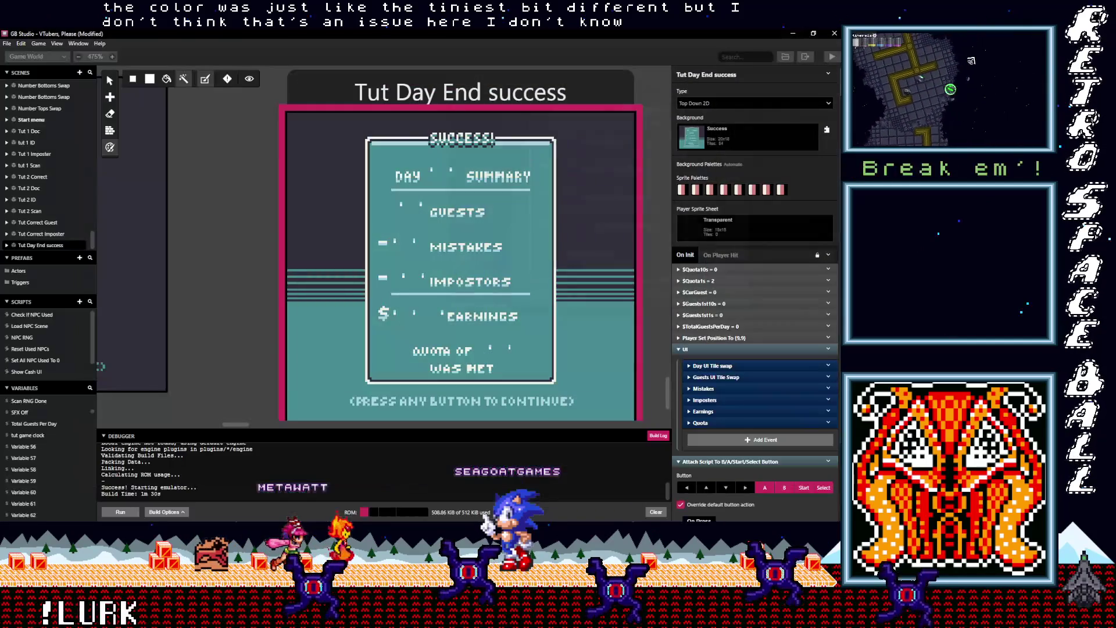
{"action": "scroll", "coordinate": [407, 302], "scroll_direction": "down", "scroll_amount": 2}
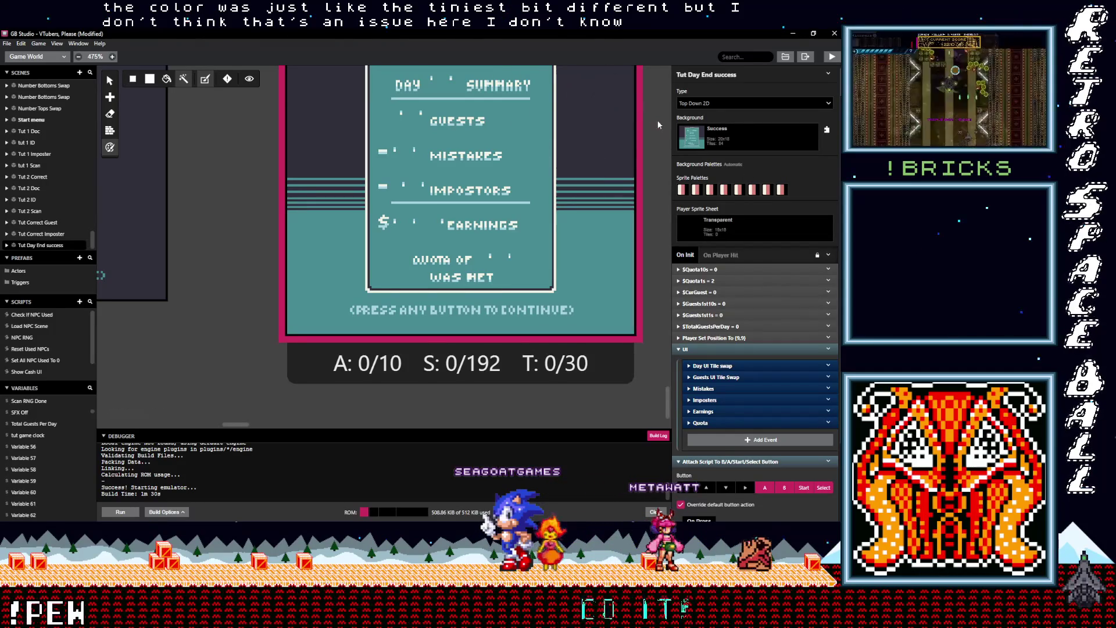
{"action": "left_click_drag", "start_coordinate": [656, 120], "coordinate": [635, 211]}
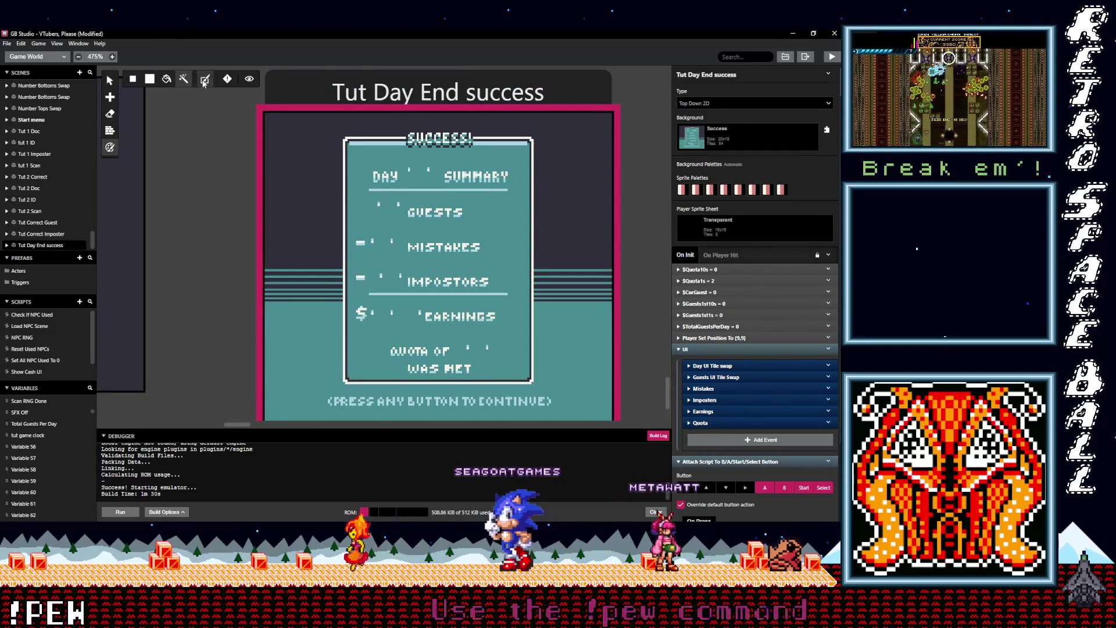
{"action": "left_click", "coordinate": [204, 80]}
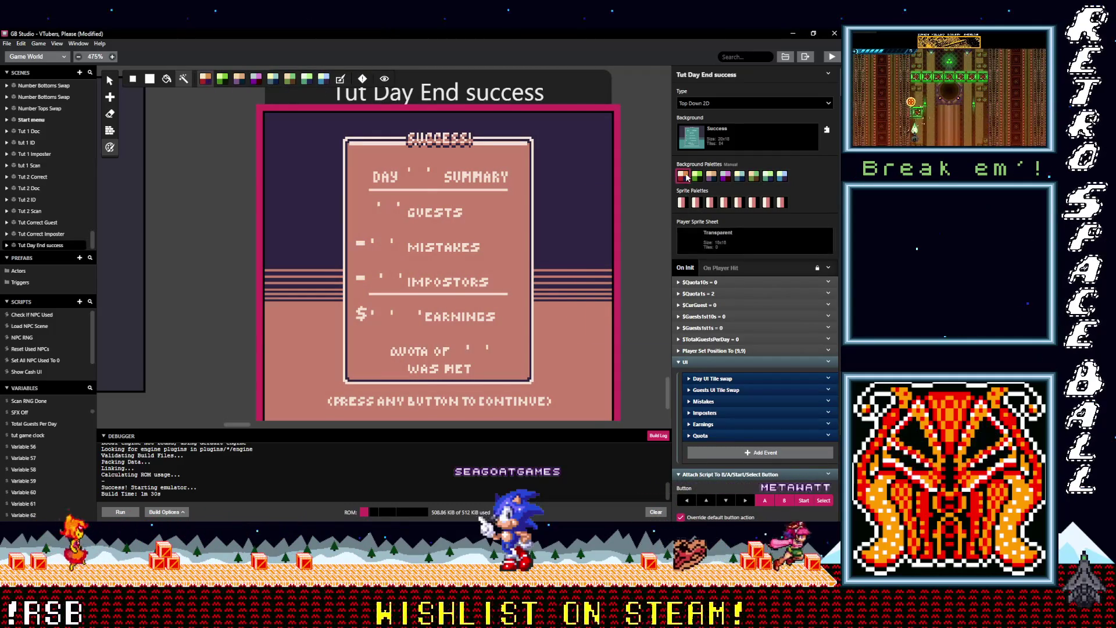
{"action": "left_click", "coordinate": [691, 202]}
{"action": "left_click", "coordinate": [605, 320]}
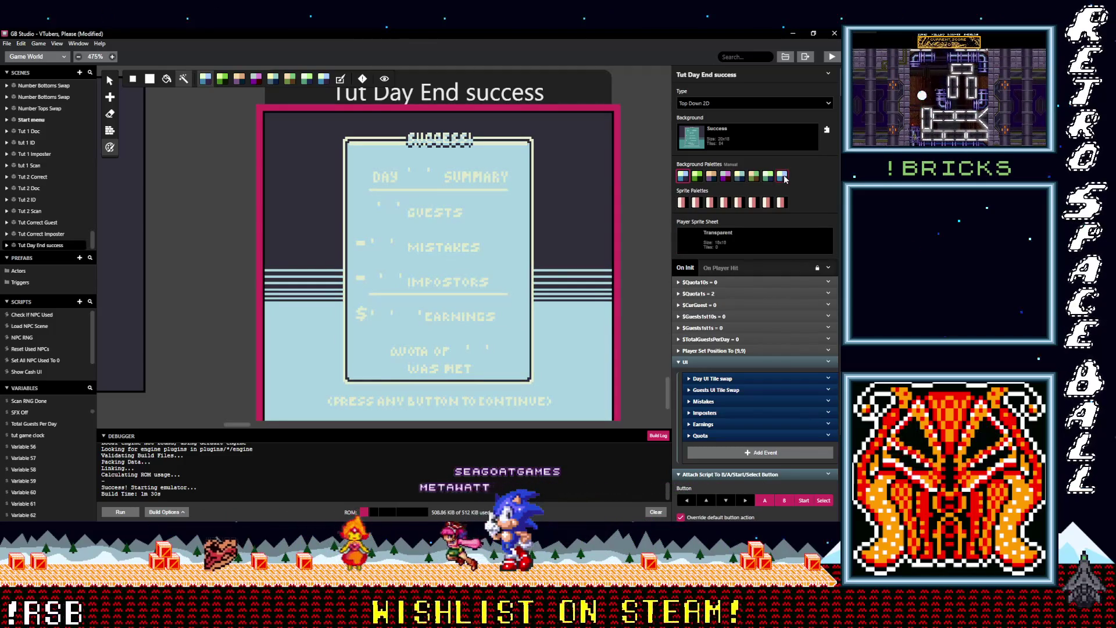
Try Default UI and other palettes, including a teal one, on the first background slot
{"action": "left_click", "coordinate": [706, 179]}
{"action": "left_click", "coordinate": [683, 176]}
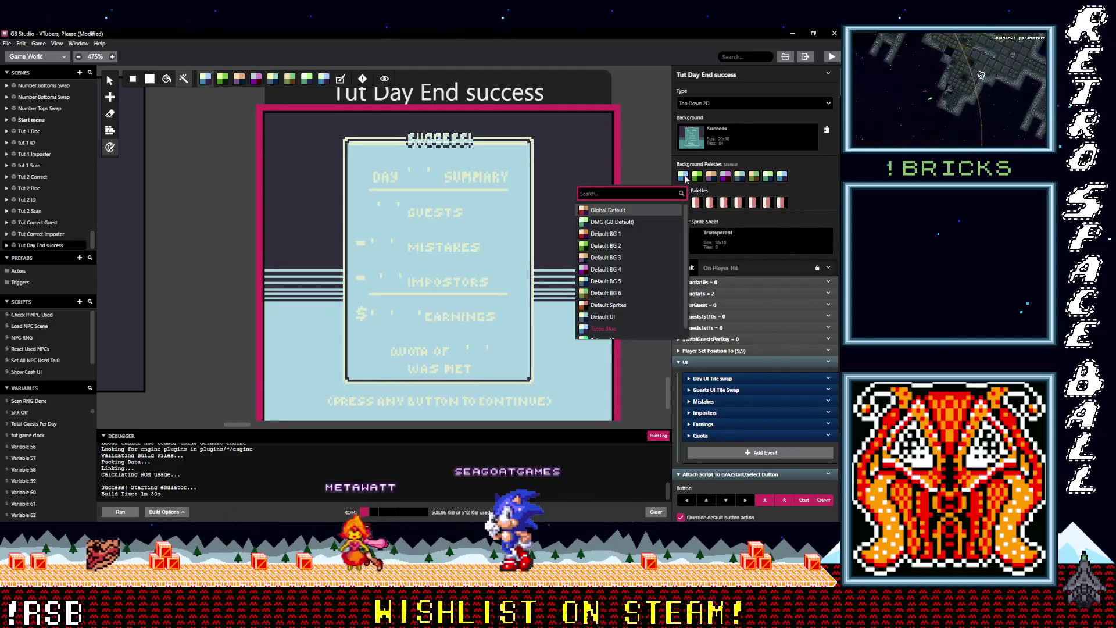
{"action": "left_click", "coordinate": [623, 306]}
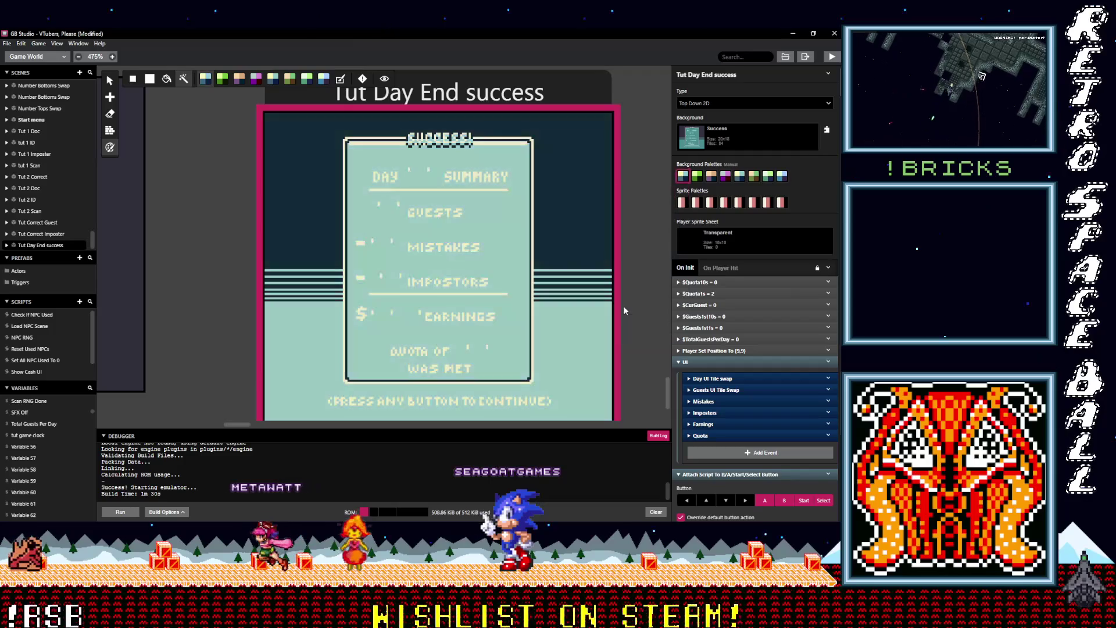
{"action": "left_click", "coordinate": [683, 176]}
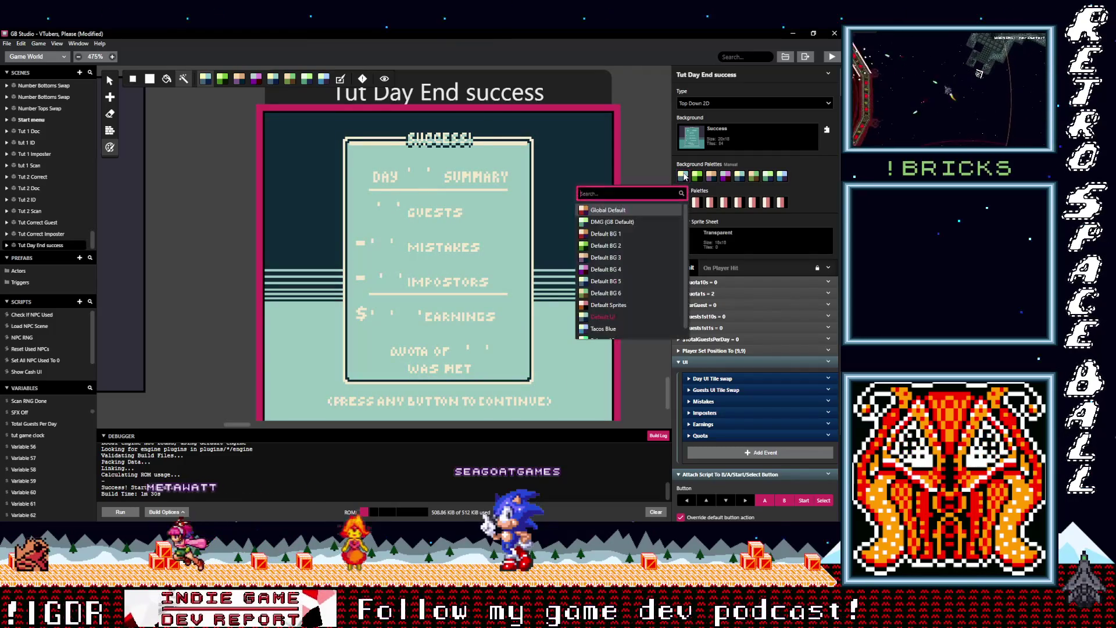
{"action": "scroll", "coordinate": [636, 317], "scroll_direction": "down", "scroll_amount": 1}
{"action": "left_click", "coordinate": [633, 325]}
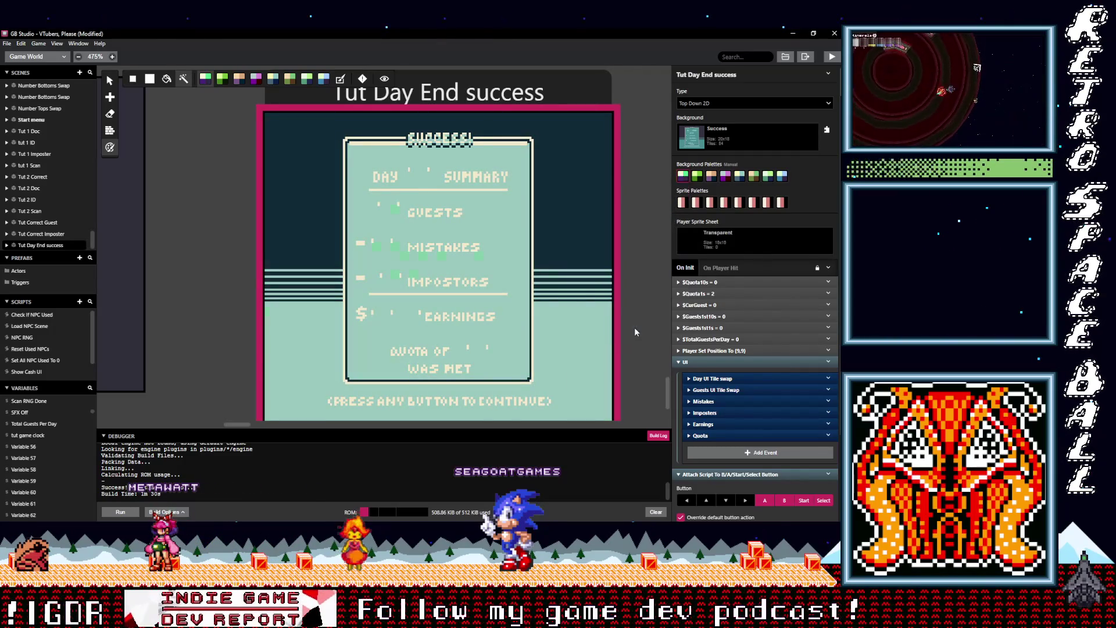
{"action": "left_click", "coordinate": [684, 176]}
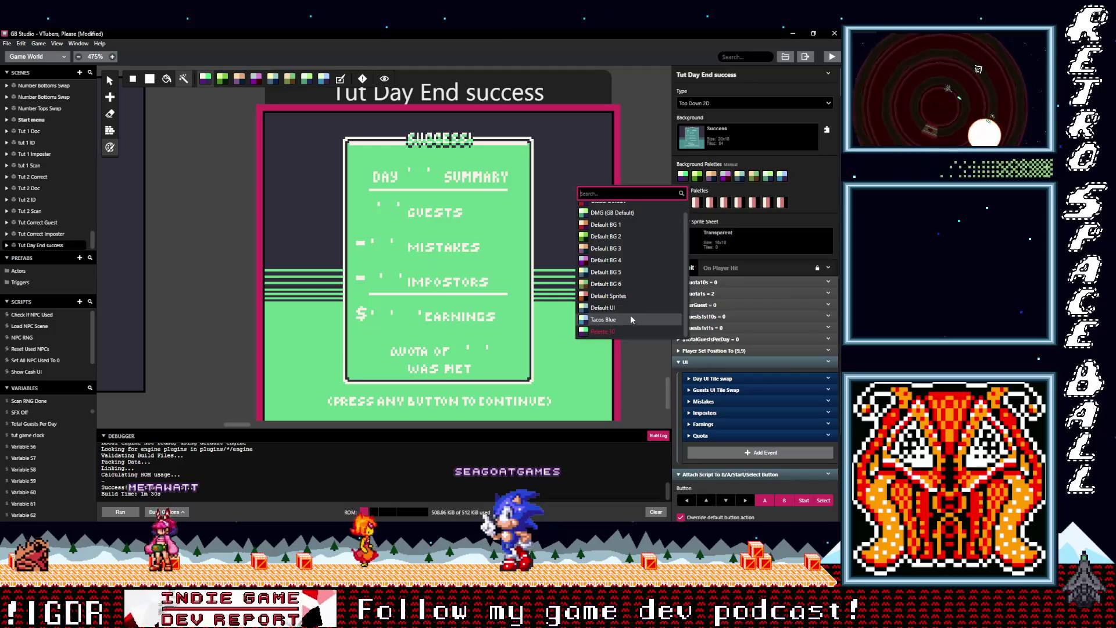
{"action": "left_click", "coordinate": [630, 308]}
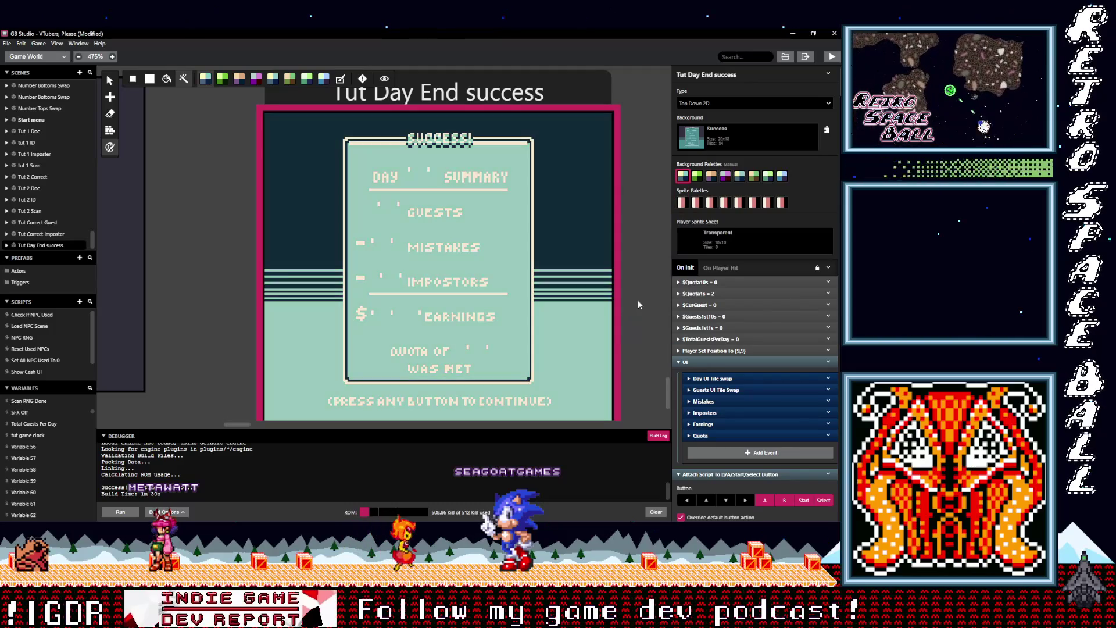
Apply DMG (GB Default), then Global Default, then restore Automatic background palettes
{"action": "left_click", "coordinate": [683, 176]}
{"action": "left_click", "coordinate": [633, 222]}
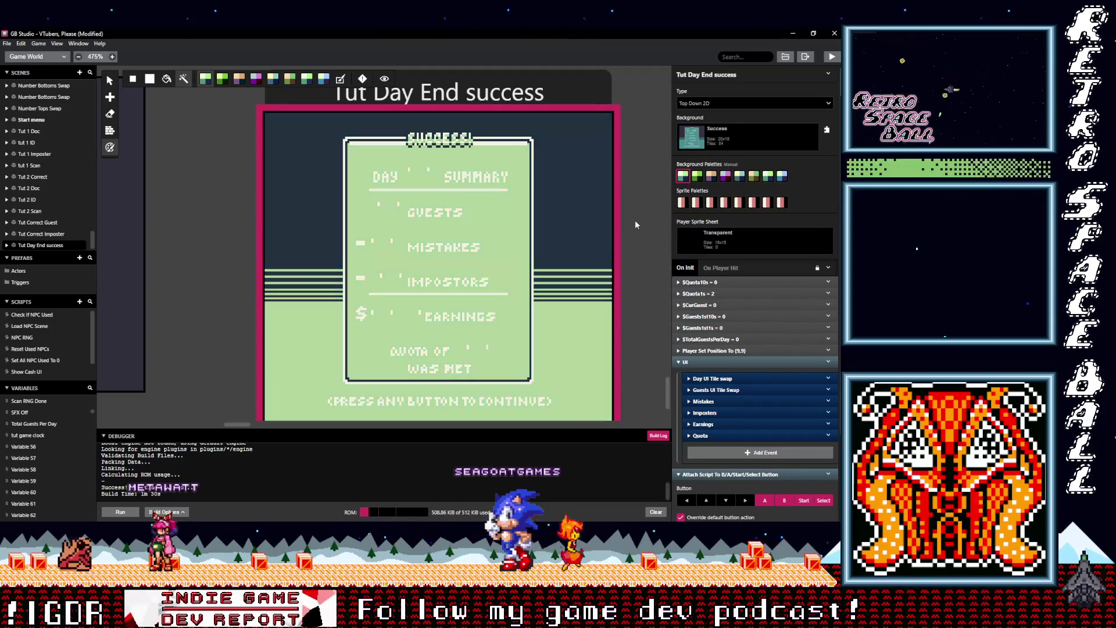
{"action": "left_click", "coordinate": [684, 177]}
{"action": "left_click", "coordinate": [661, 213]}
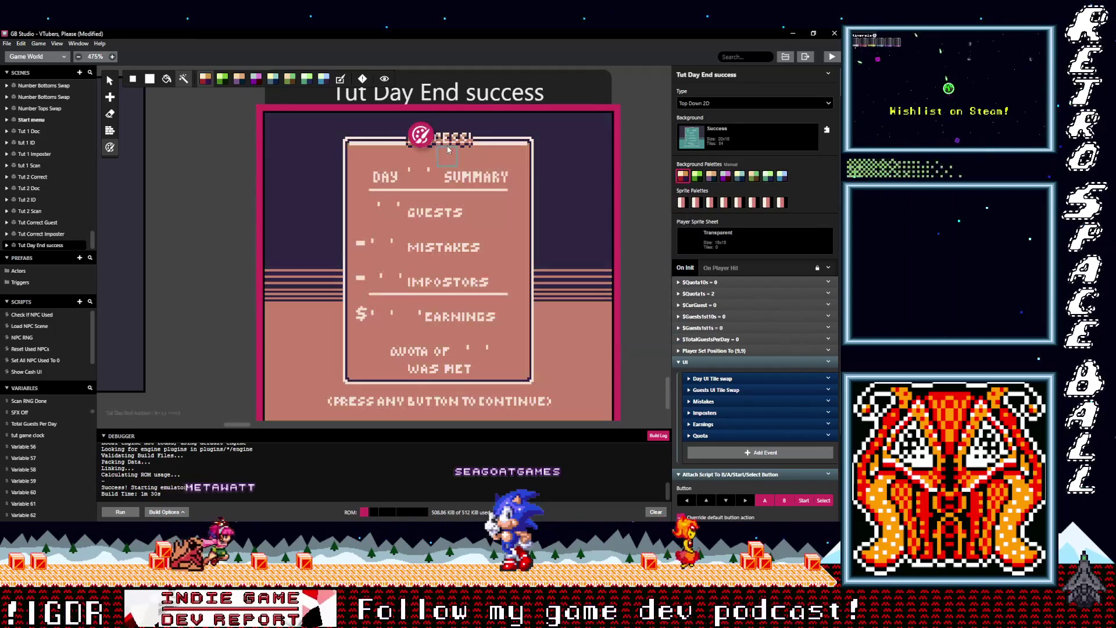
{"action": "left_click", "coordinate": [342, 80]}
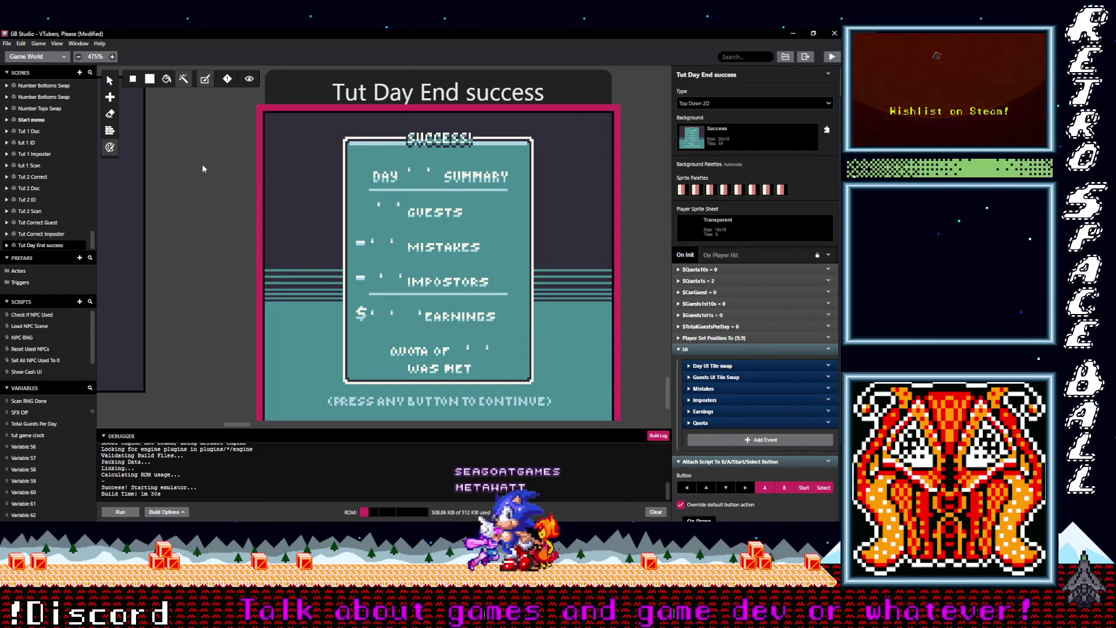
{"action": "scroll", "coordinate": [190, 216], "scroll_direction": "left", "scroll_amount": 10}
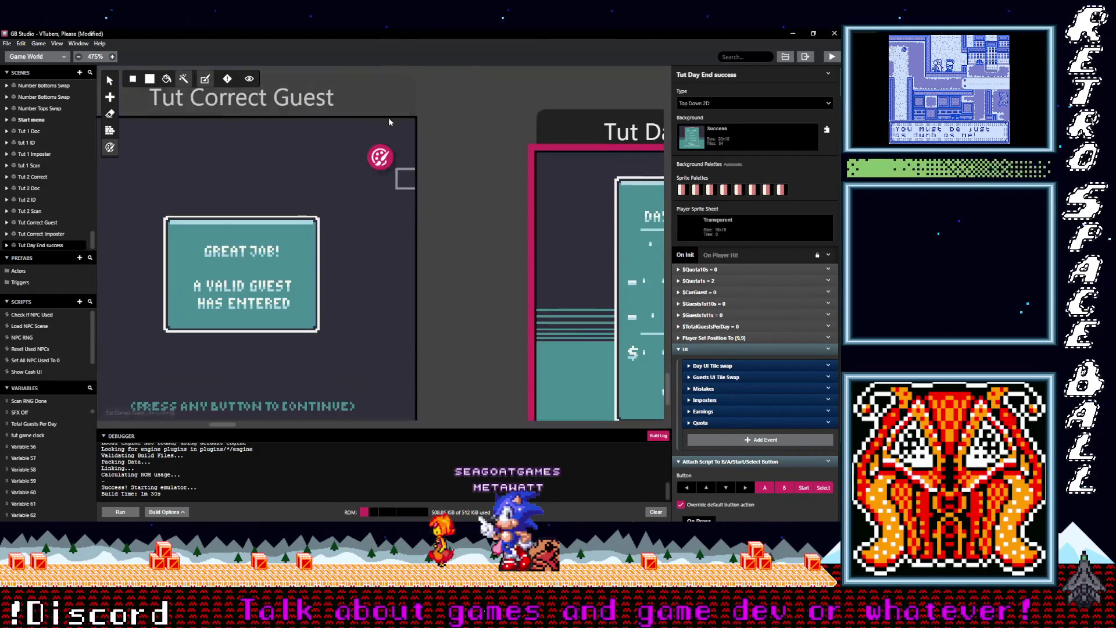
Set Tut Correct Guest to Manual background palettes and browse the fifth–seventh slot palette lists
{"action": "left_click", "coordinate": [293, 99]}
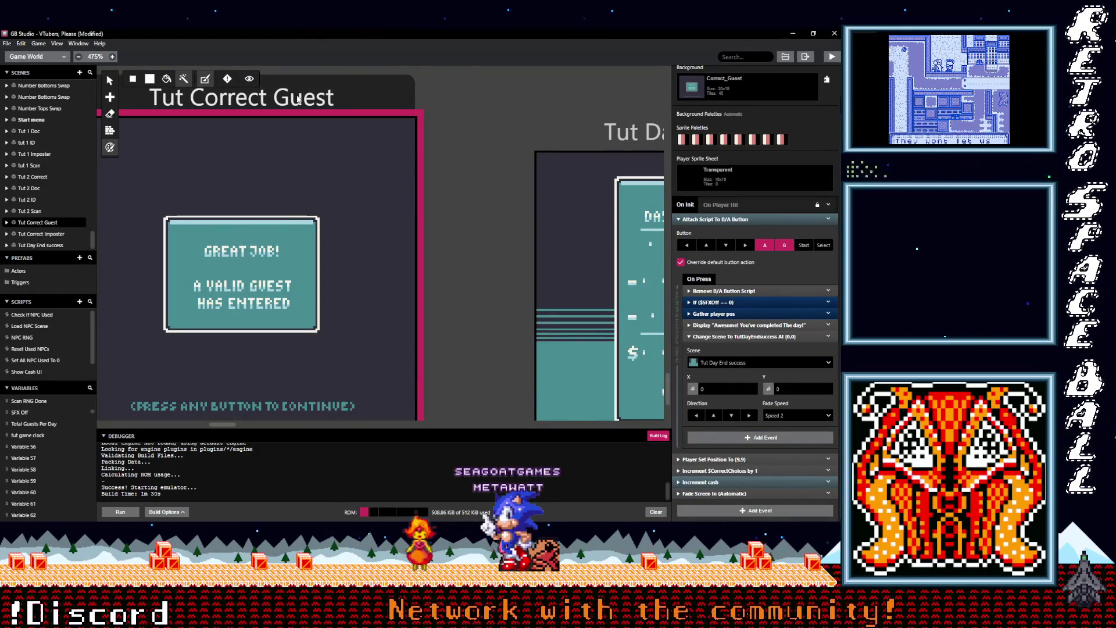
{"action": "left_click", "coordinate": [202, 81]}
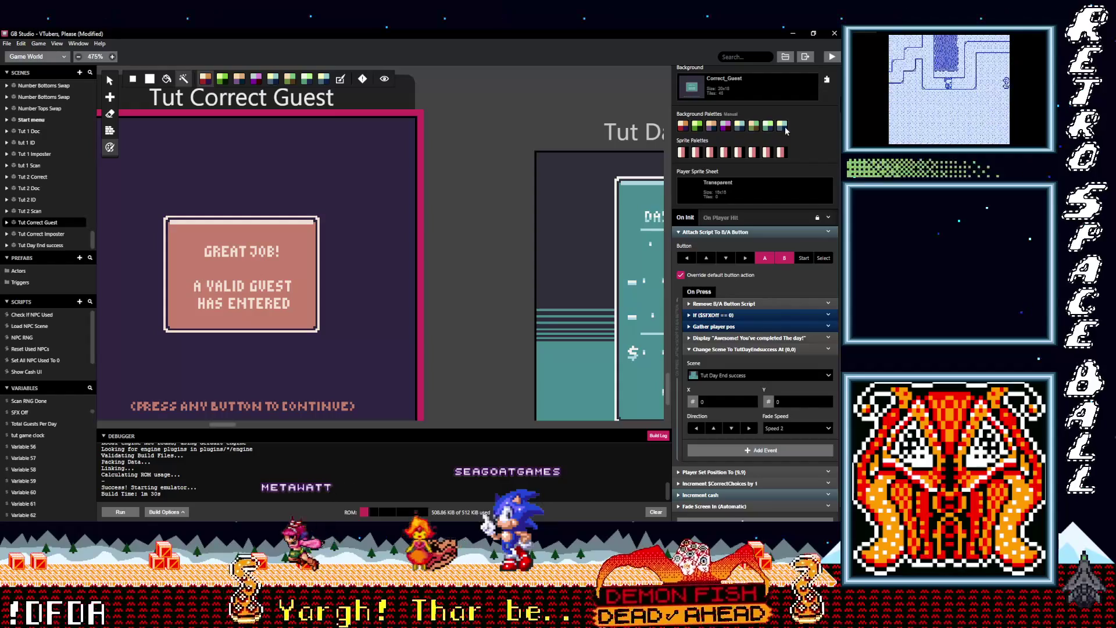
{"action": "left_click", "coordinate": [739, 126]}
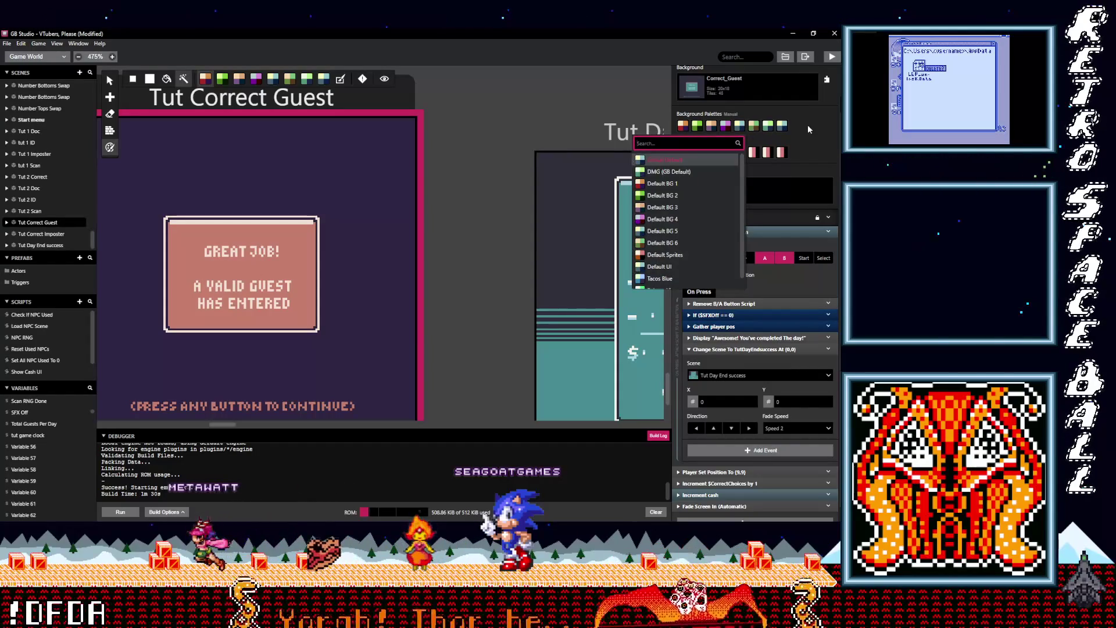
{"action": "left_click", "coordinate": [802, 125]}
{"action": "left_click", "coordinate": [768, 127]}
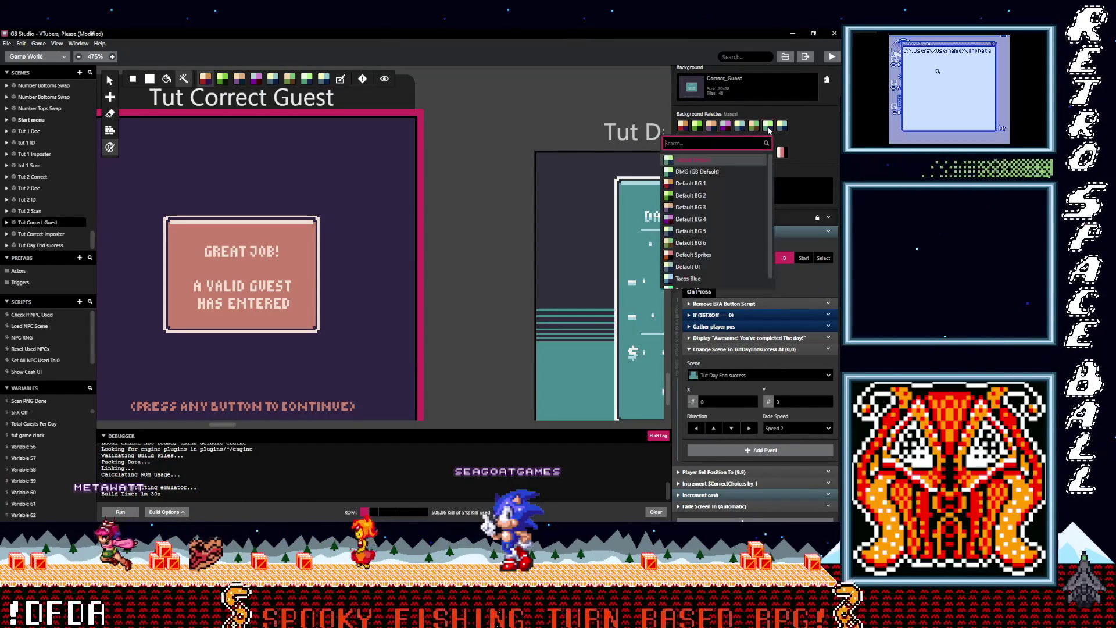
{"action": "left_click", "coordinate": [814, 124]}
{"action": "left_click", "coordinate": [754, 126]}
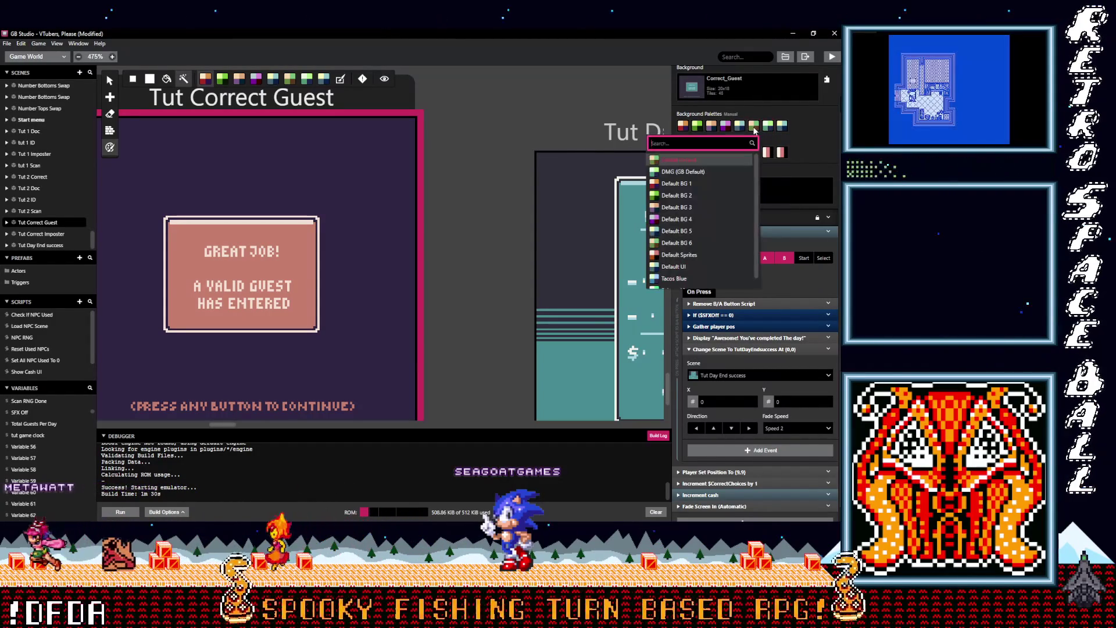
Check the eighth and seventh slot palette options, then restore Automatic background palettes
{"action": "left_click", "coordinate": [806, 125]}
{"action": "left_click", "coordinate": [783, 126]}
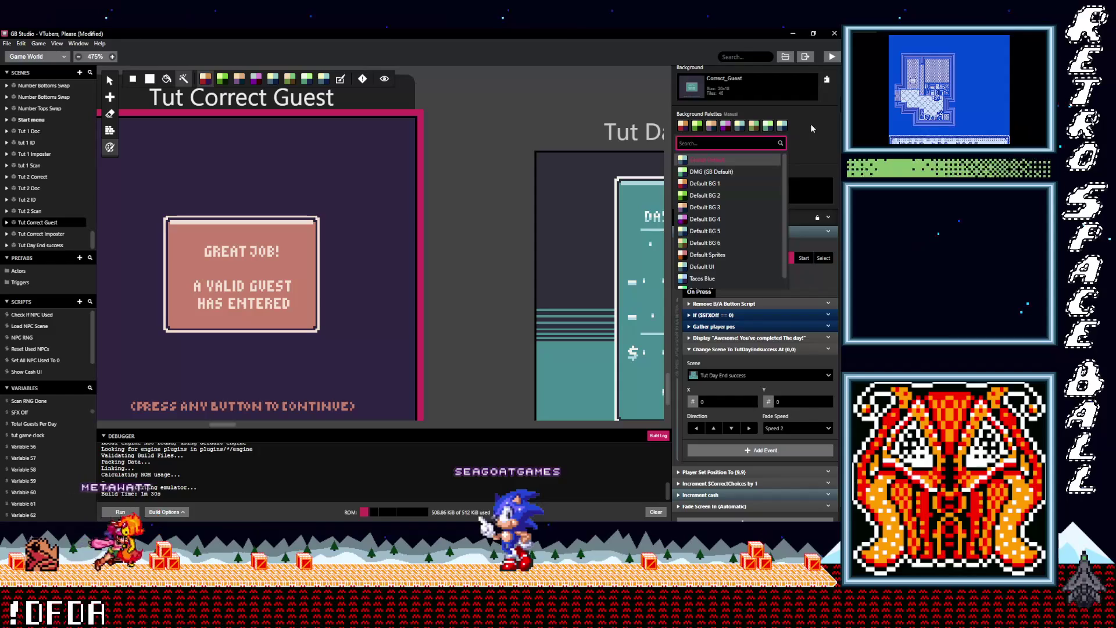
{"action": "left_click", "coordinate": [809, 123]}
{"action": "left_click", "coordinate": [770, 127]}
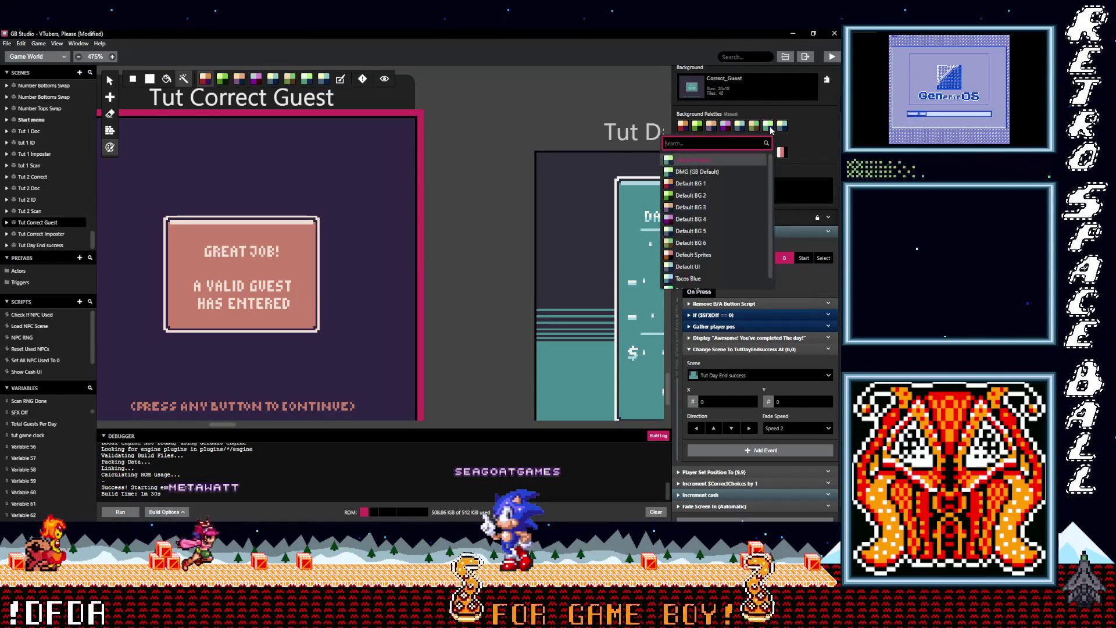
{"action": "left_click", "coordinate": [813, 122]}
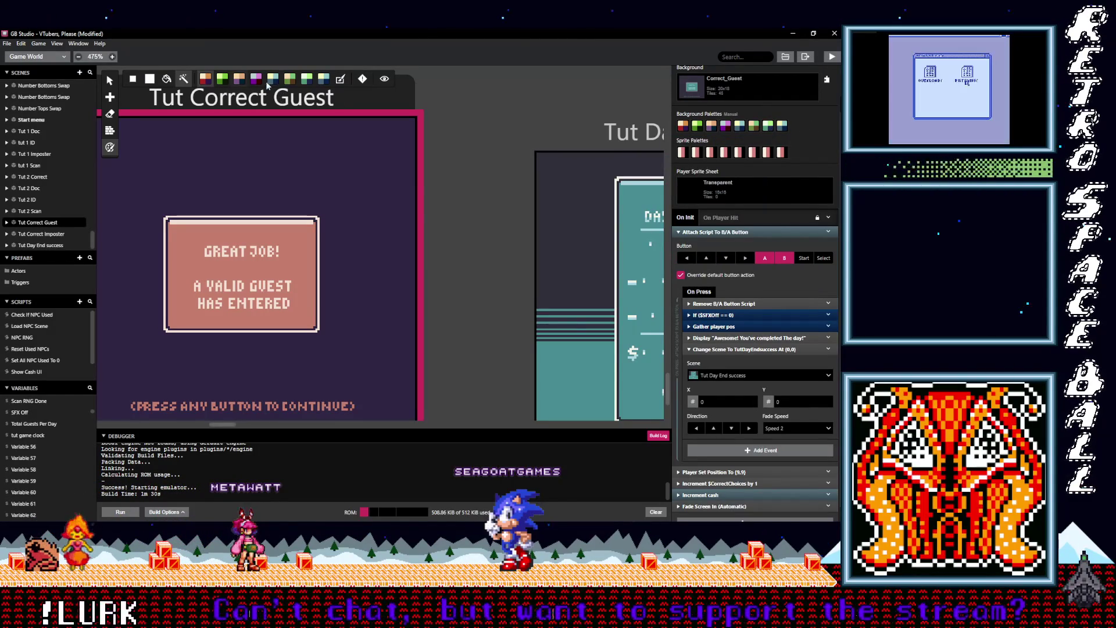
{"action": "left_click", "coordinate": [341, 83]}
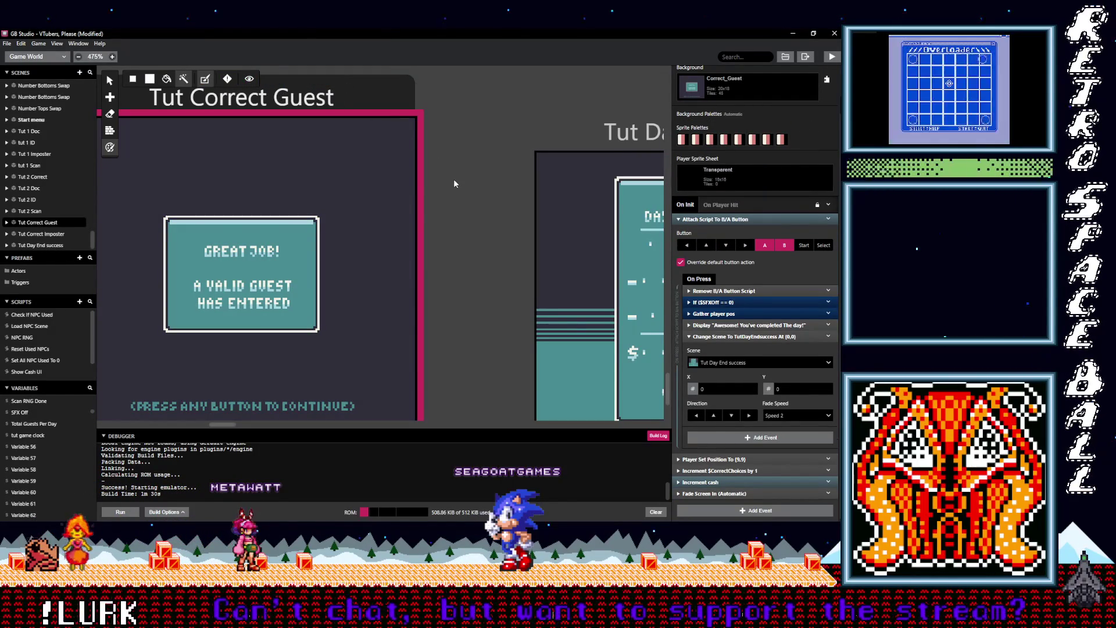
Save the 'VTubers, Please' project with Ctrl+S
{"action": "scroll", "coordinate": [454, 184], "scroll_direction": "down", "scroll_amount": 3}
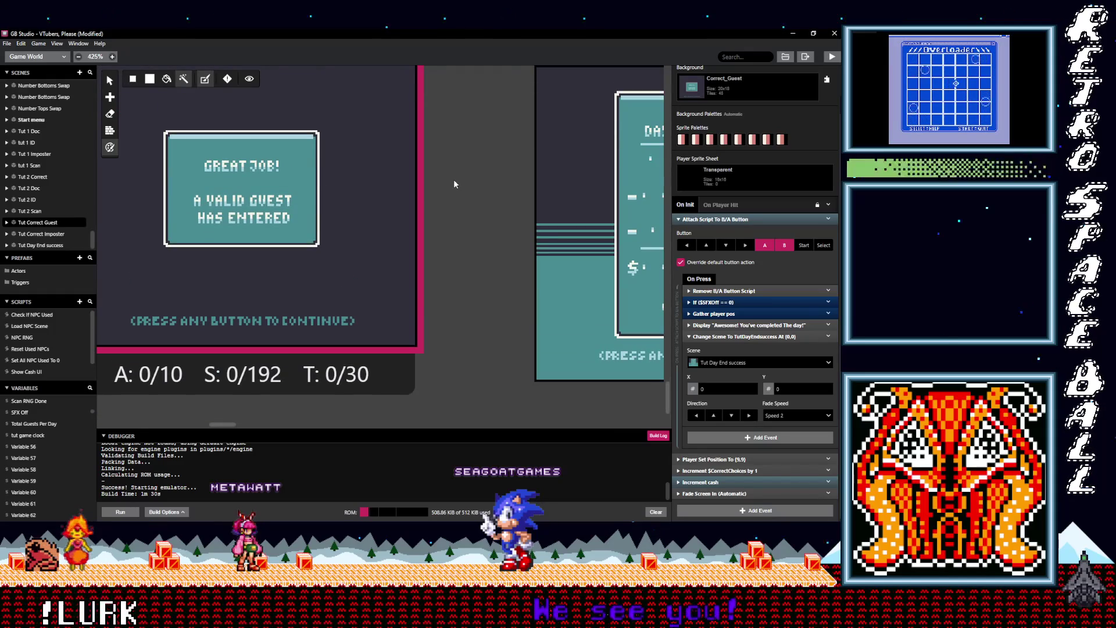
{"action": "scroll", "coordinate": [455, 184], "scroll_direction": "down", "scroll_amount": 3}
{"action": "scroll", "coordinate": [456, 196], "scroll_direction": "down", "scroll_amount": 5}
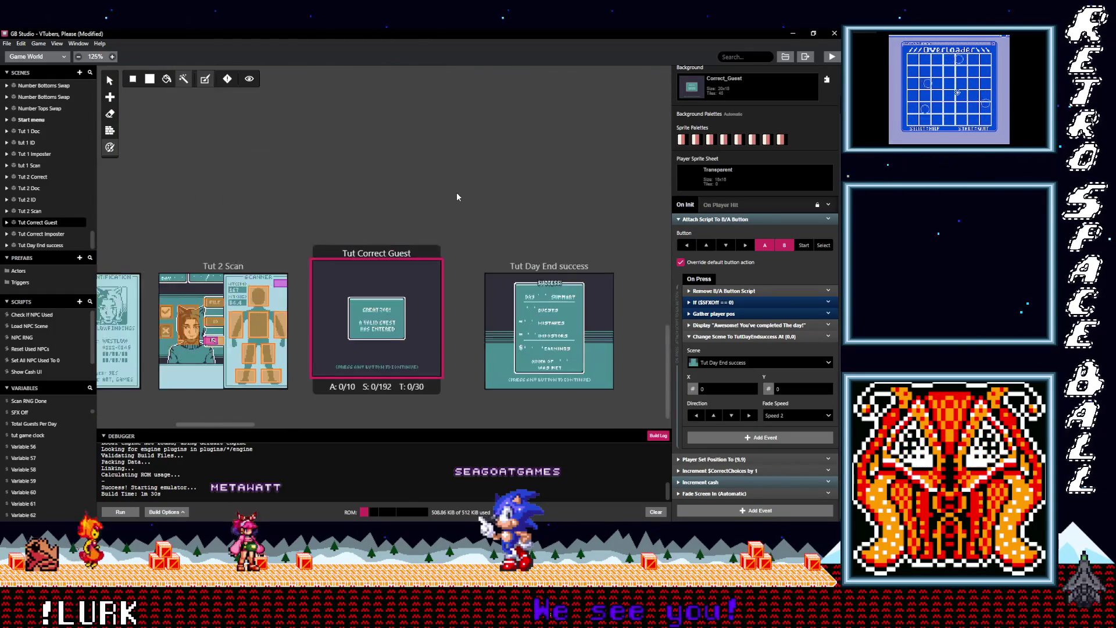
{"action": "scroll", "coordinate": [418, 233], "scroll_direction": "left", "scroll_amount": 5}
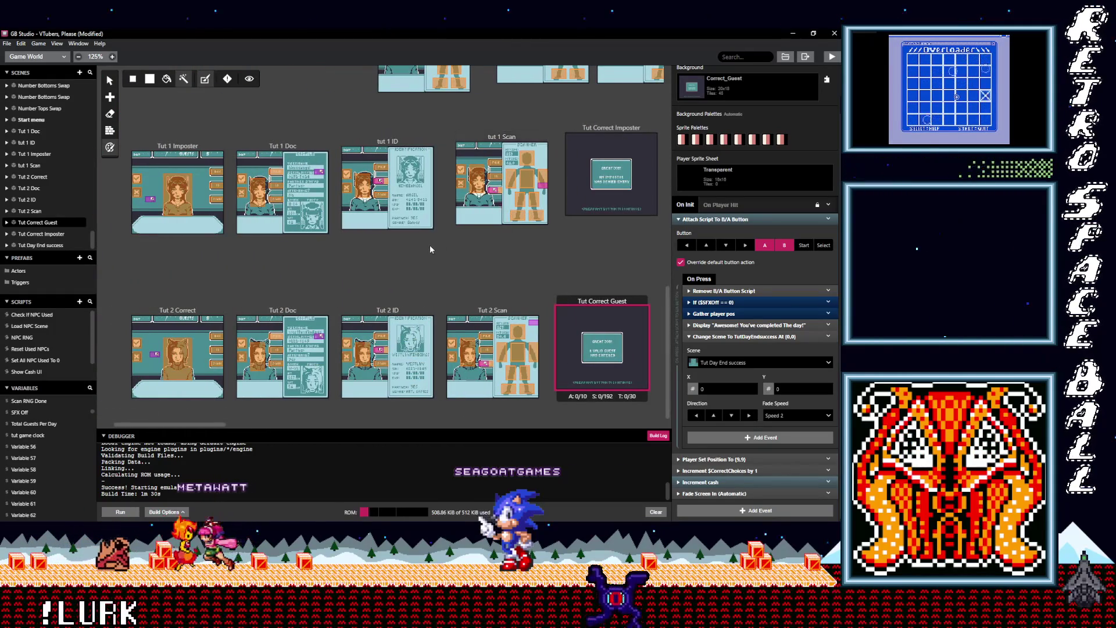
{"action": "key", "text": "ctrl+s"}
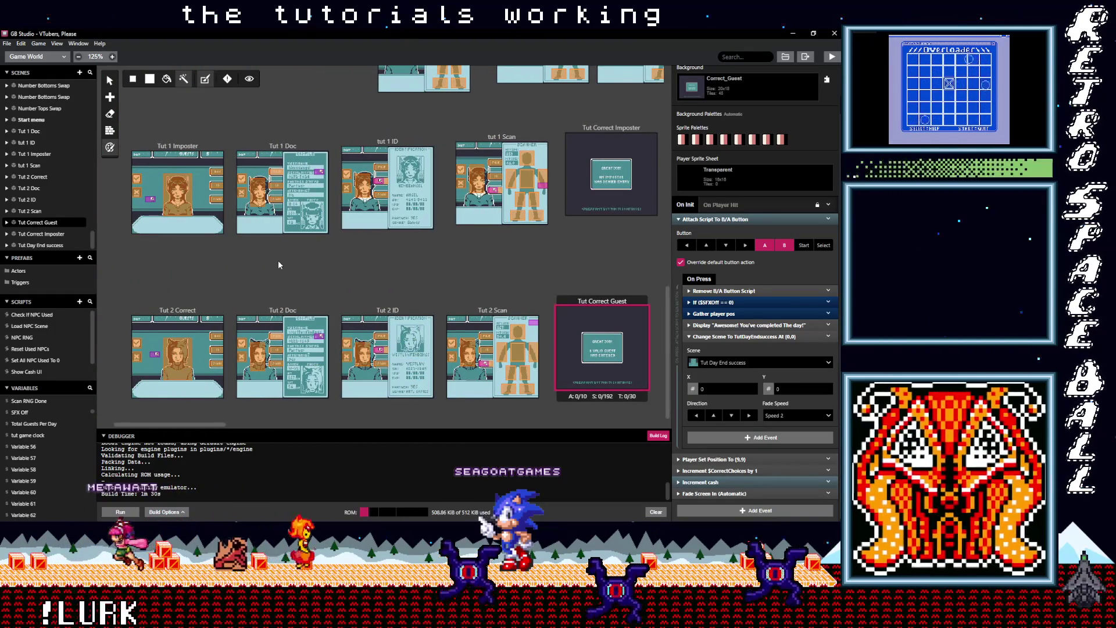
Zoom the world view out to 125% and pan across to the NPC 7–12 scene rows
{"action": "scroll", "coordinate": [260, 274], "scroll_direction": "up", "scroll_amount": 4}
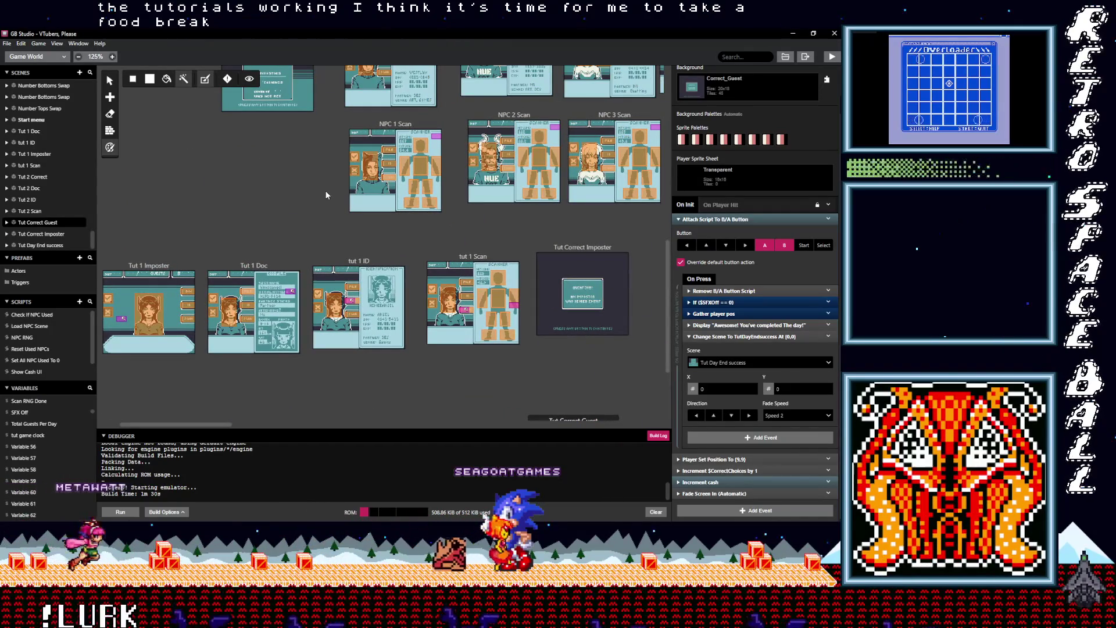
{"action": "scroll", "coordinate": [301, 176], "scroll_direction": "up", "scroll_amount": 6}
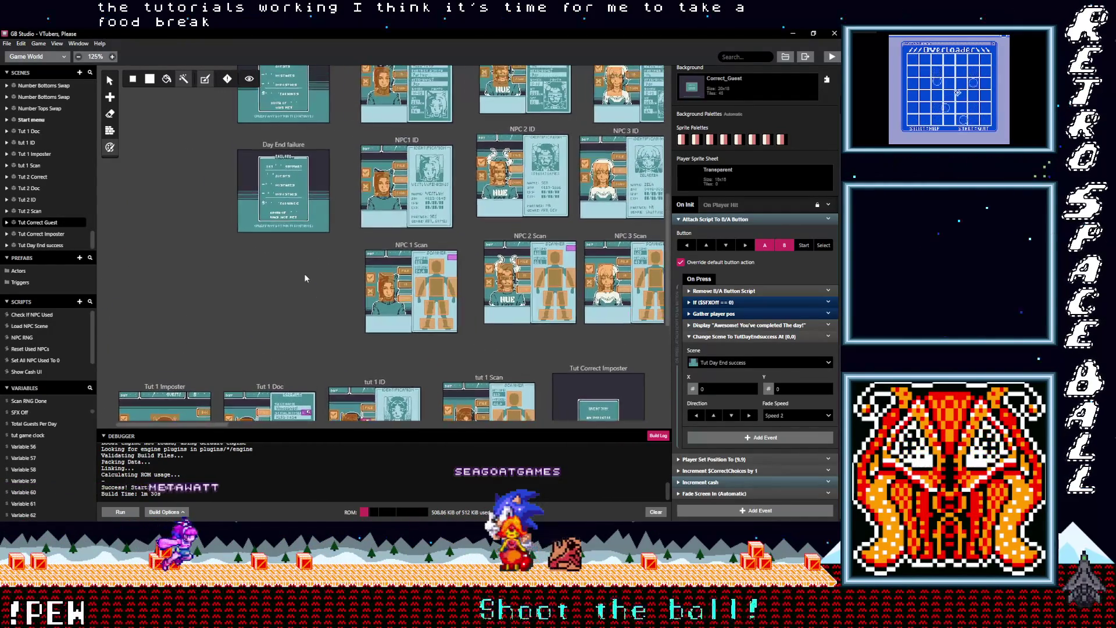
{"action": "scroll", "coordinate": [199, 327], "scroll_direction": "up", "scroll_amount": 4}
{"action": "scroll", "coordinate": [206, 325], "scroll_direction": "up", "scroll_amount": 2}
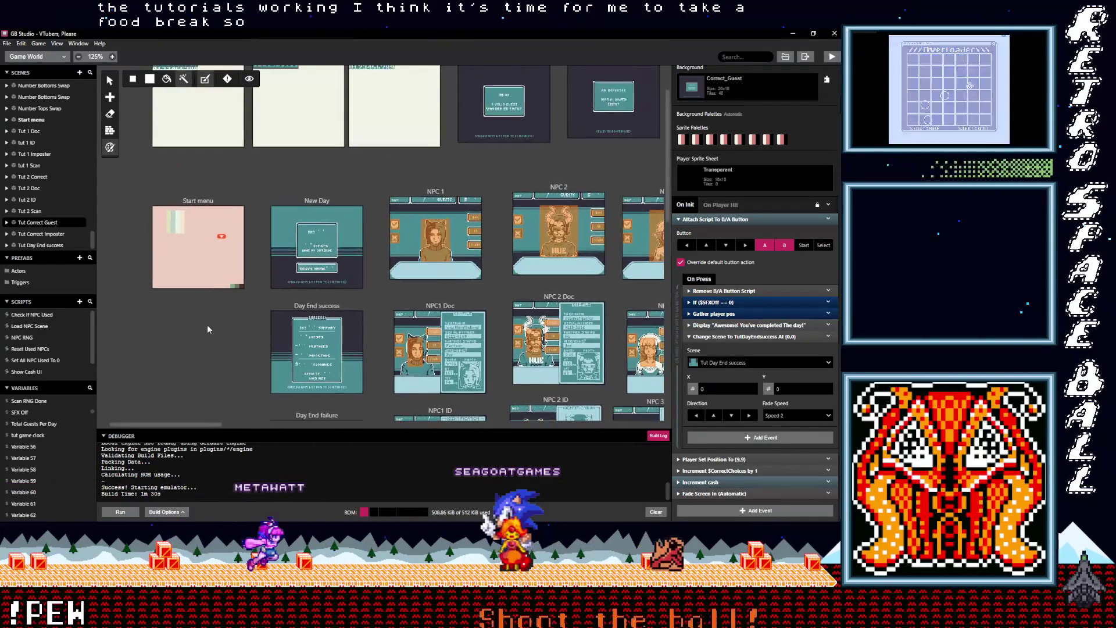
{"action": "left_click_drag", "start_coordinate": [218, 329], "coordinate": [223, 327]}
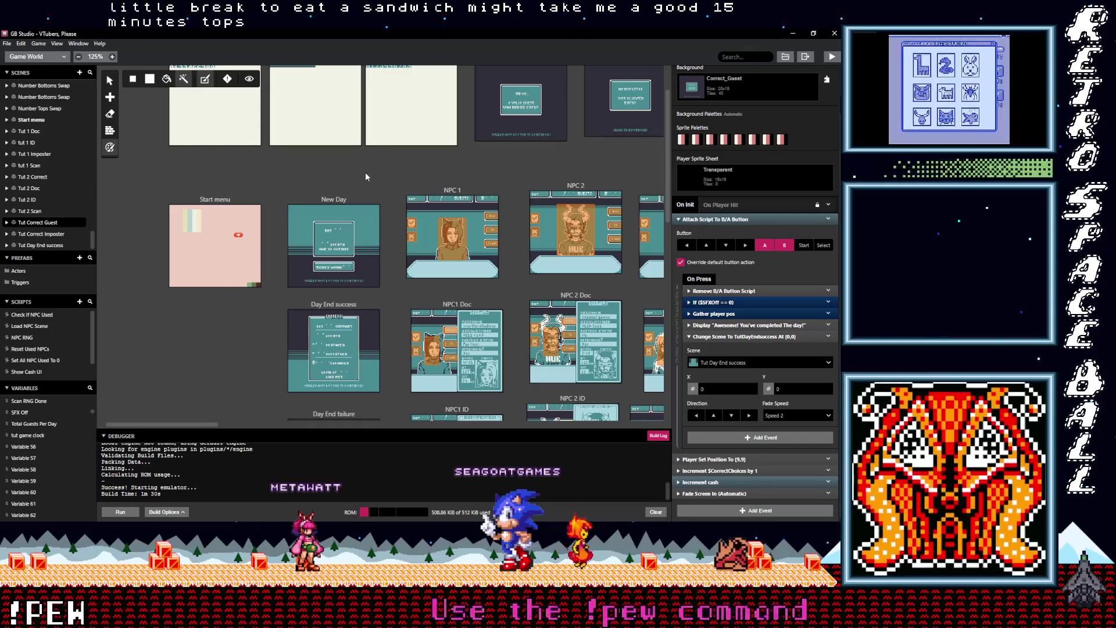
{"action": "scroll", "coordinate": [365, 172], "scroll_direction": "right", "scroll_amount": 7}
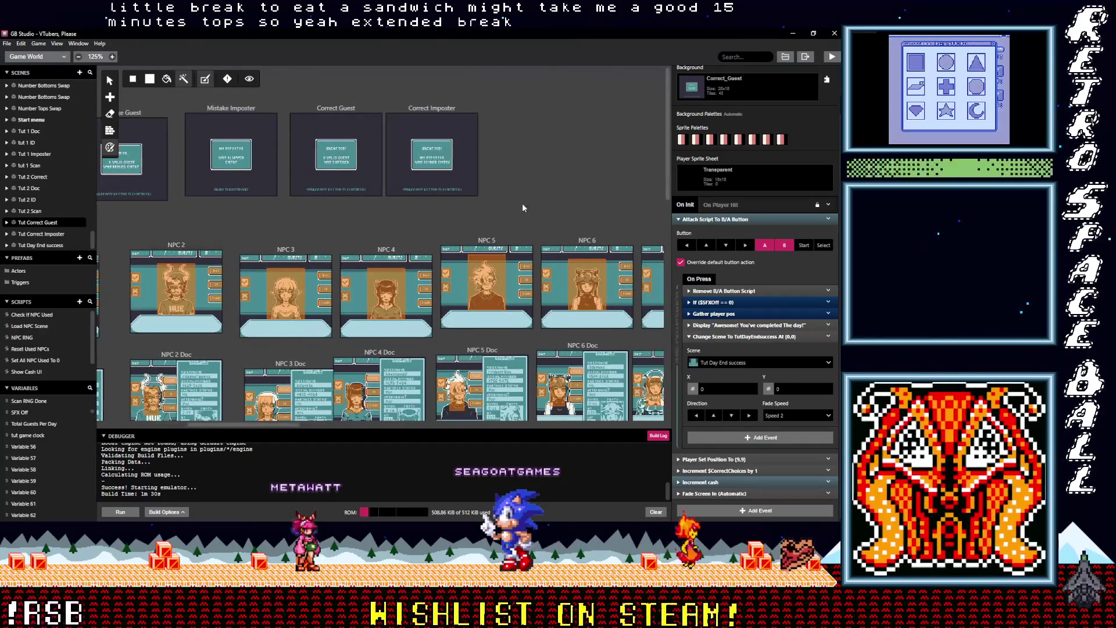
{"action": "scroll", "coordinate": [522, 207], "scroll_direction": "right", "scroll_amount": 8}
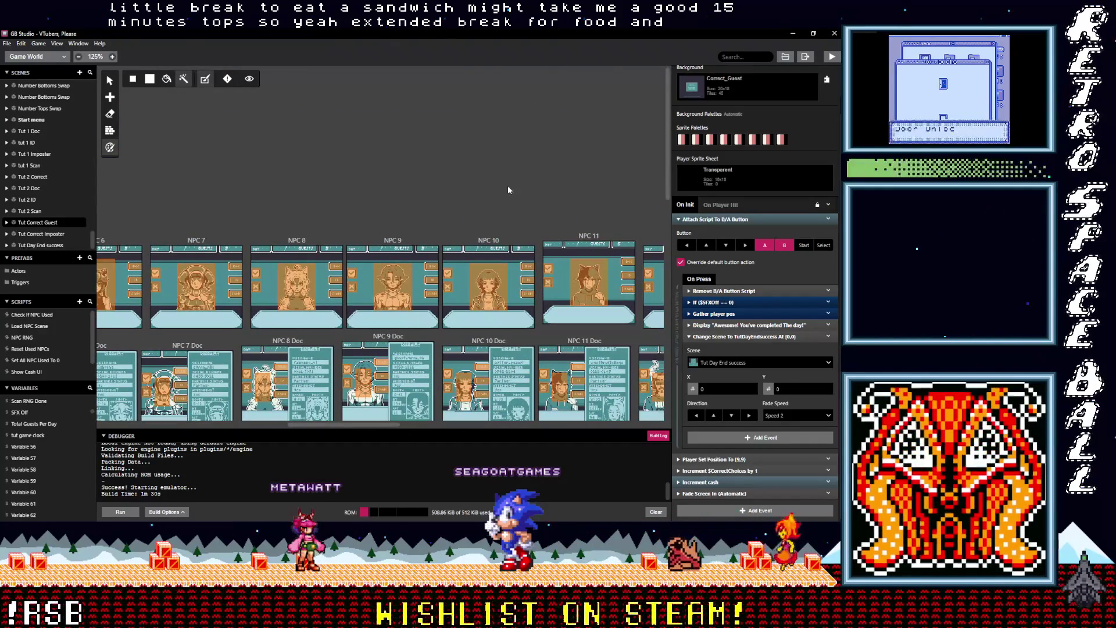
{"action": "scroll", "coordinate": [297, 197], "scroll_direction": "right", "scroll_amount": 1}
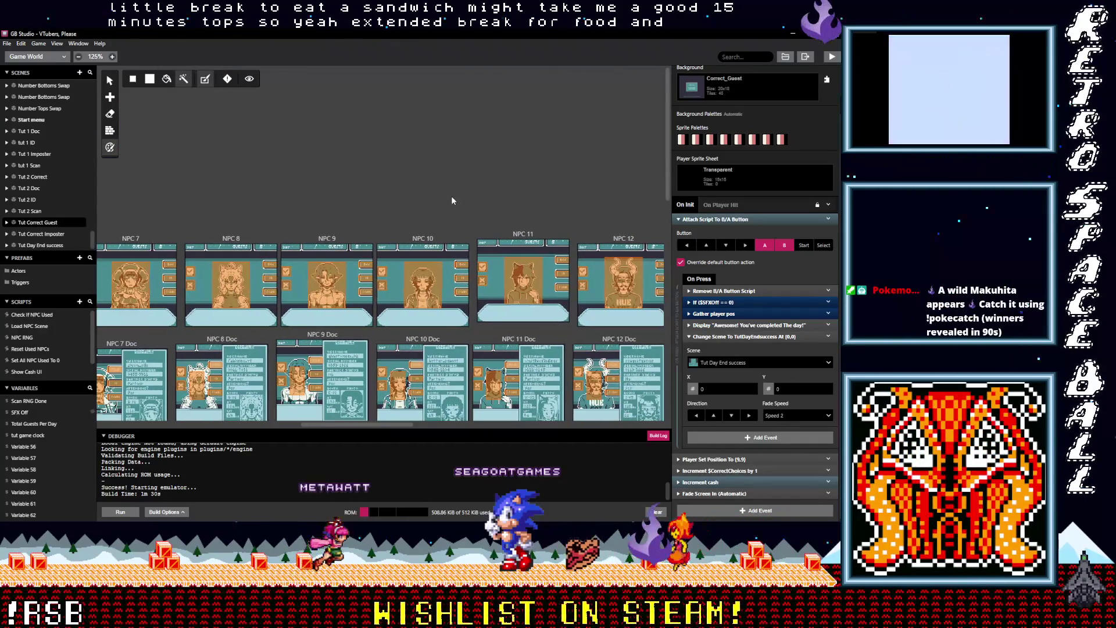
{"action": "scroll", "coordinate": [452, 201], "scroll_direction": "right", "scroll_amount": 1}
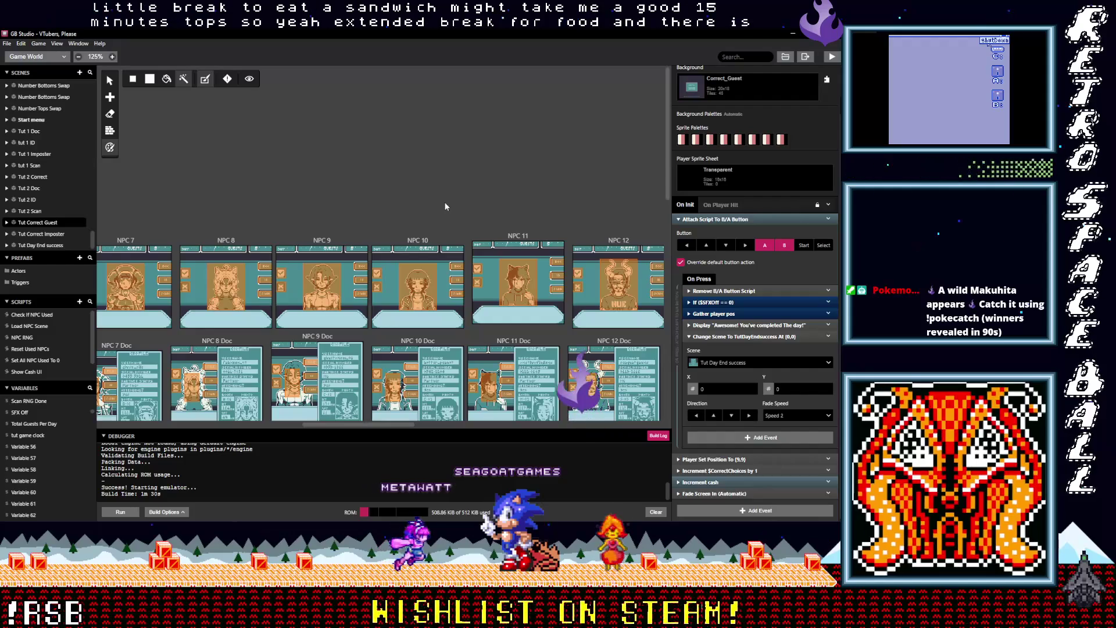
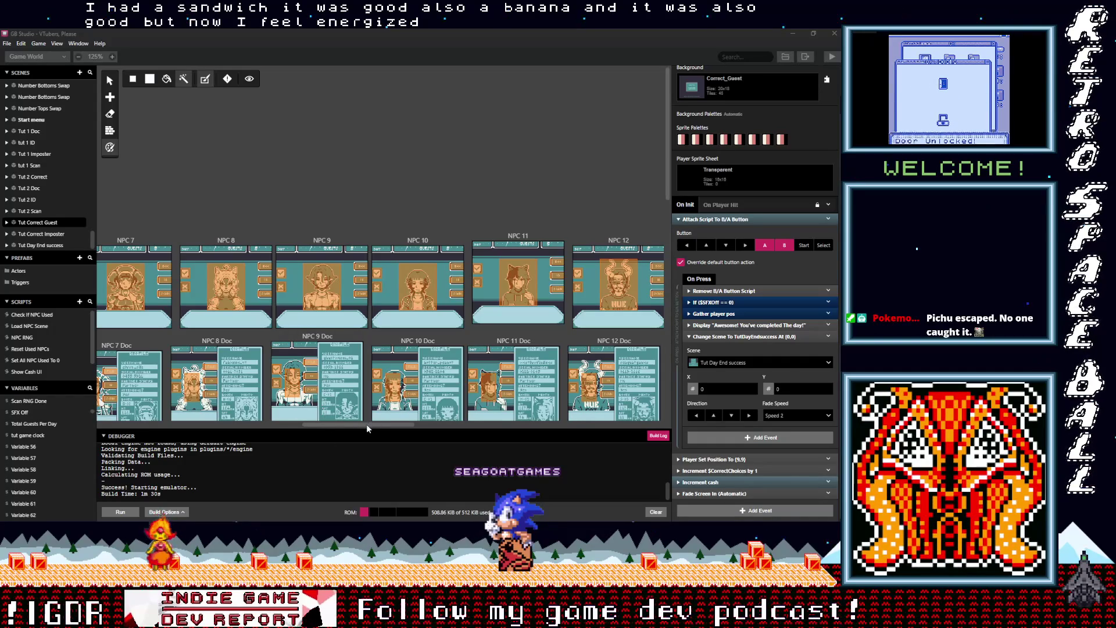
Review the project file options and switch between the open windows
{"action": "left_click", "coordinate": [7, 44]}
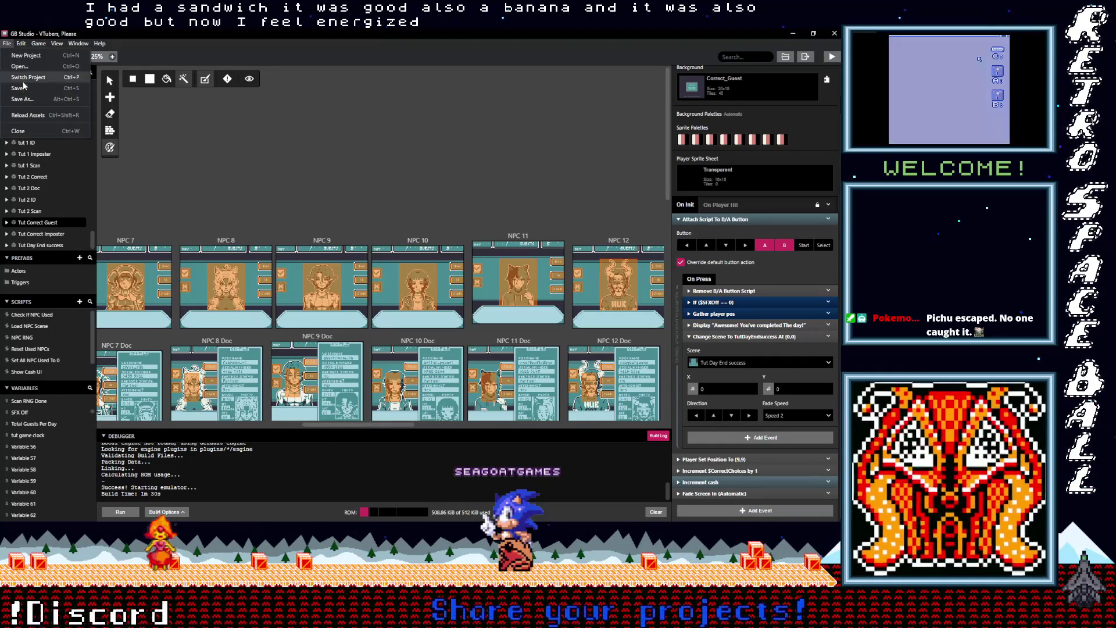
{"action": "left_click_drag", "start_coordinate": [396, 426], "coordinate": [337, 433]}
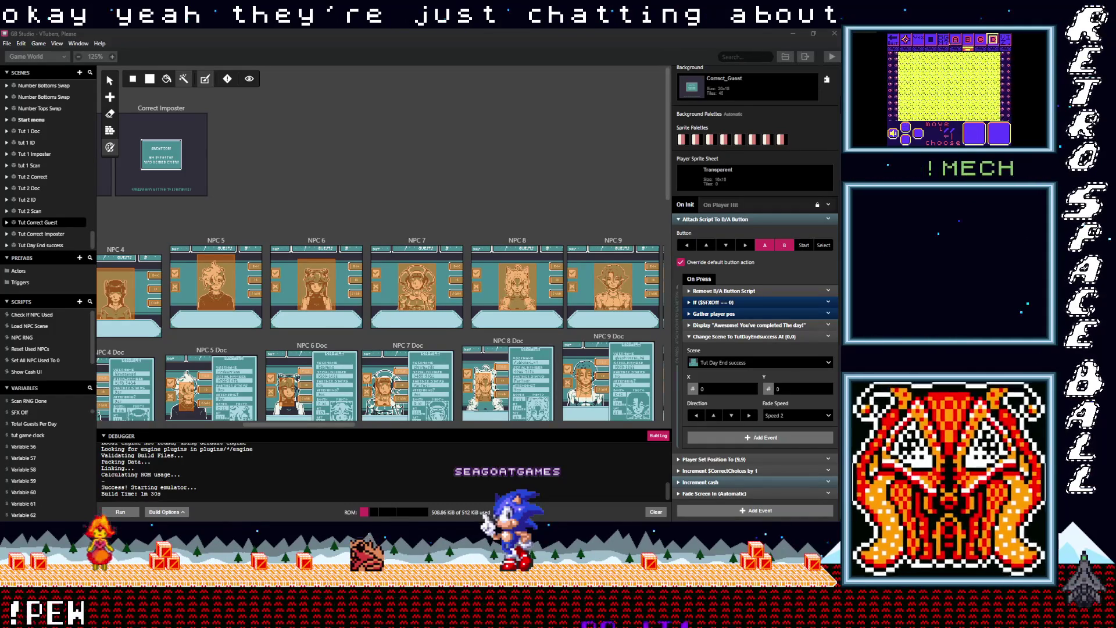
{"action": "key", "text": "alt+Tab"}
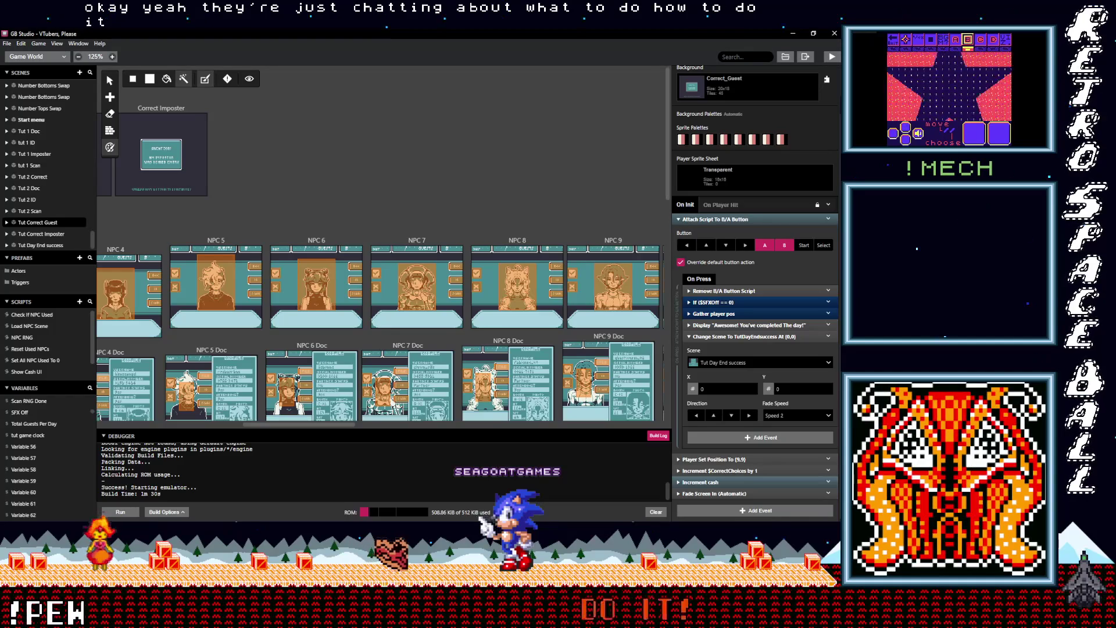
{"action": "mouse_move", "coordinate": [304, 425]}
{"action": "left_mouse_down"}
{"action": "mouse_move", "coordinate": [157, 449]}
{"action": "mouse_move", "coordinate": [464, 417]}
{"action": "mouse_move", "coordinate": [489, 427]}
{"action": "mouse_move", "coordinate": [631, 426]}
{"action": "left_mouse_up"}
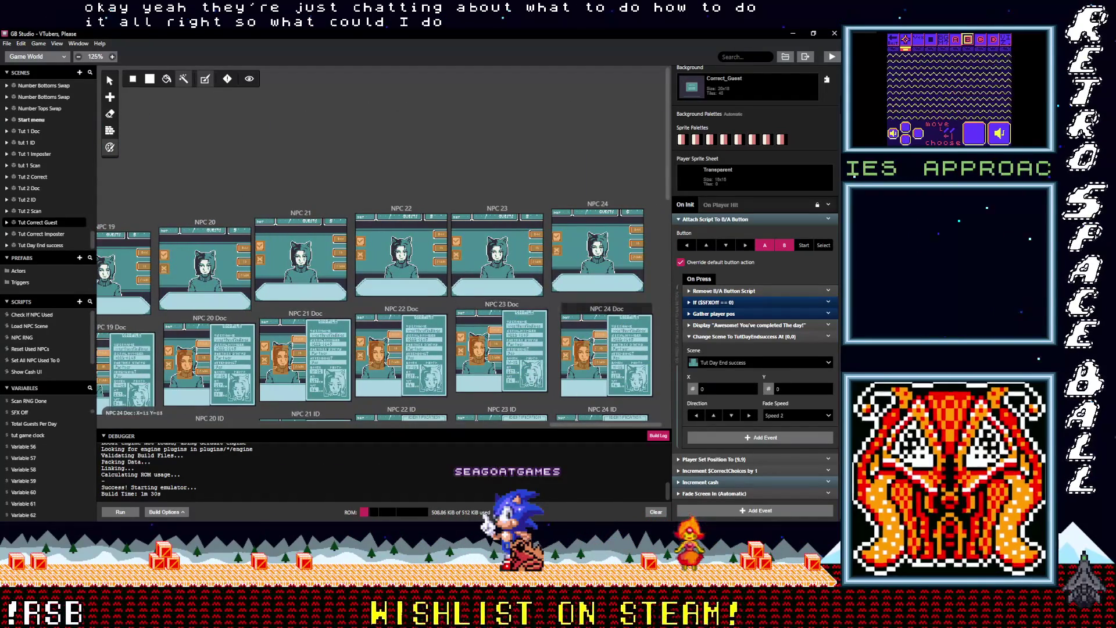
{"action": "key", "text": "alt+Tab"}
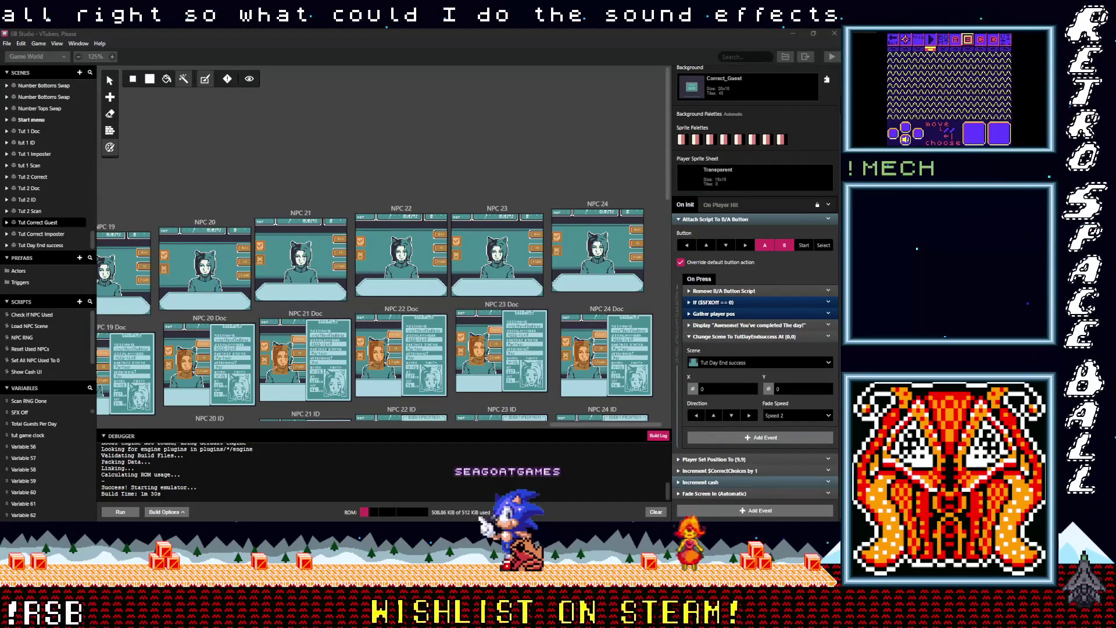
{"action": "key", "text": "Up"}
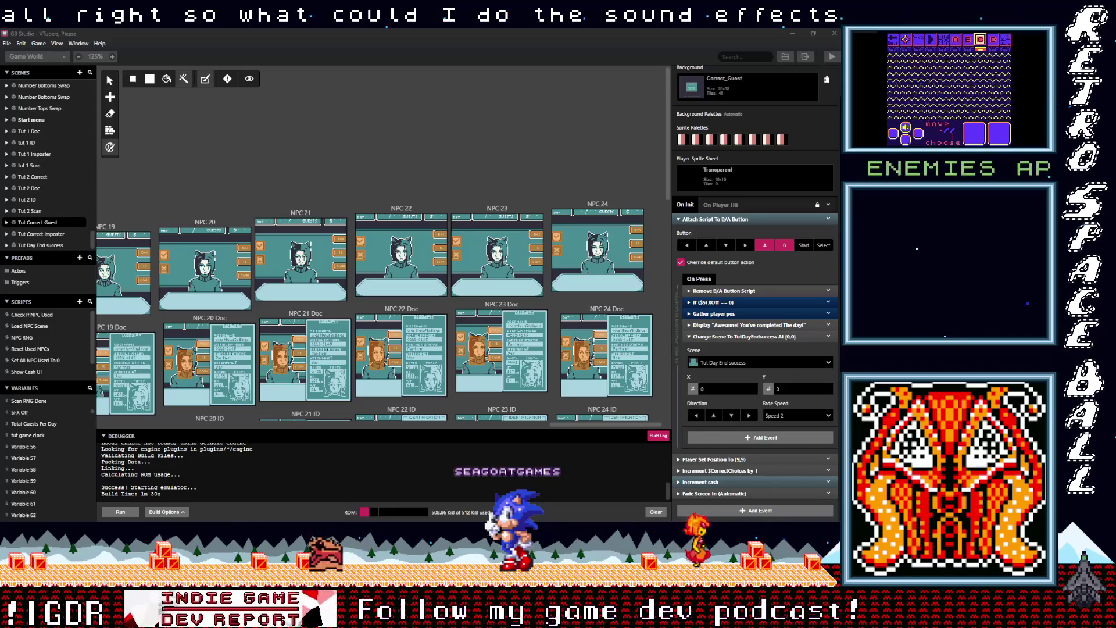
{"action": "key", "text": "z"}
{"action": "key", "text": "Right"}
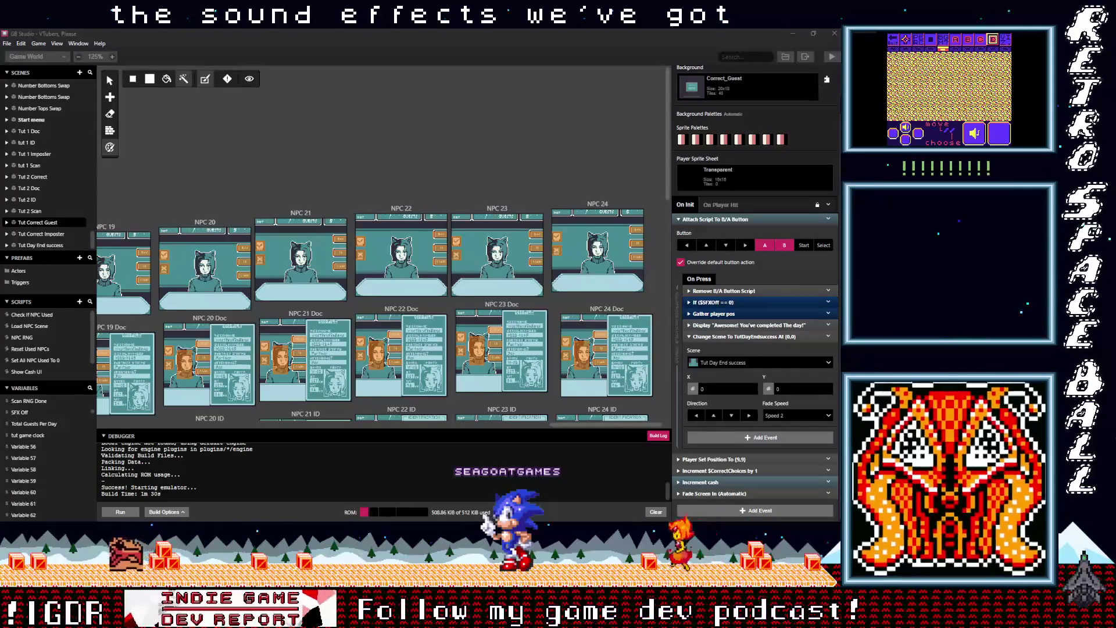
{"action": "key", "text": "Up"}
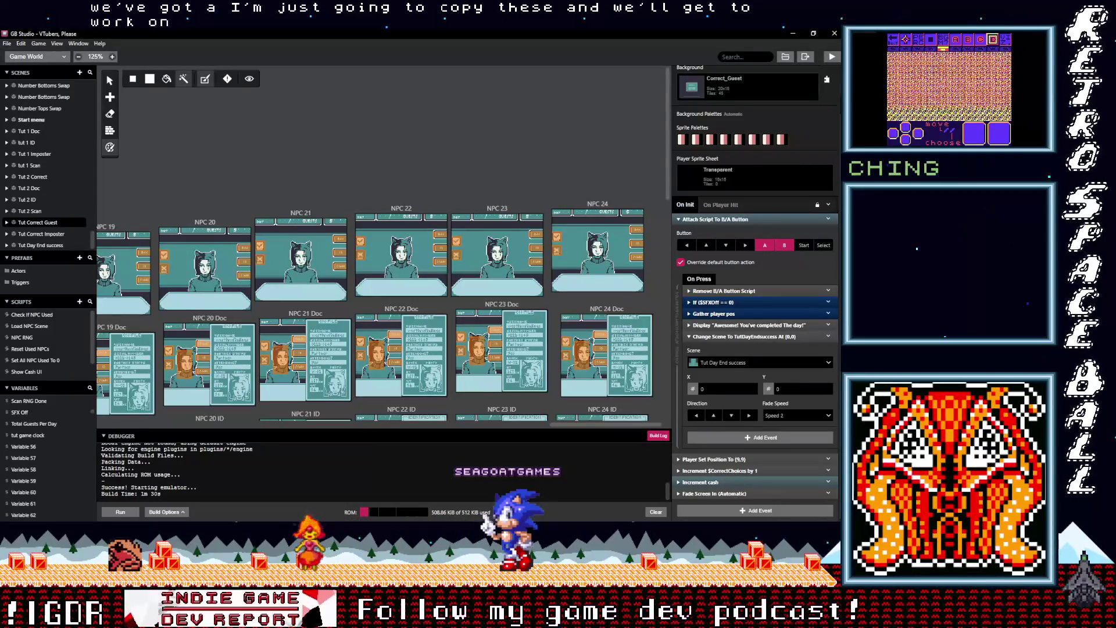
{"action": "key", "text": "Right"}
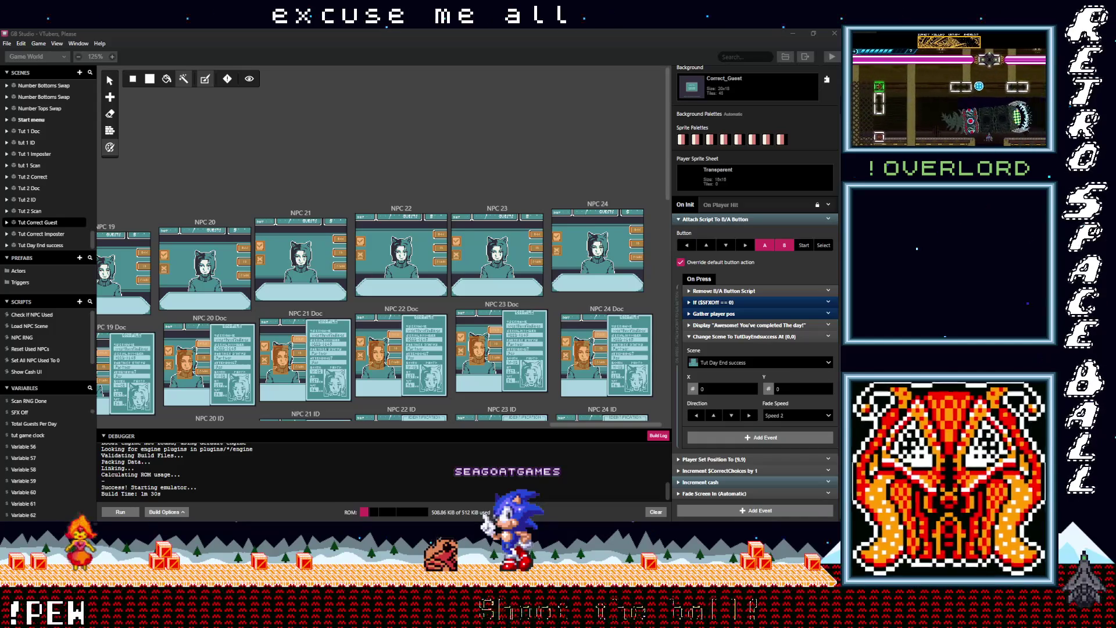
Search Windows for 'bfx' and launch Bfxr from the results
{"action": "key", "text": "super"}
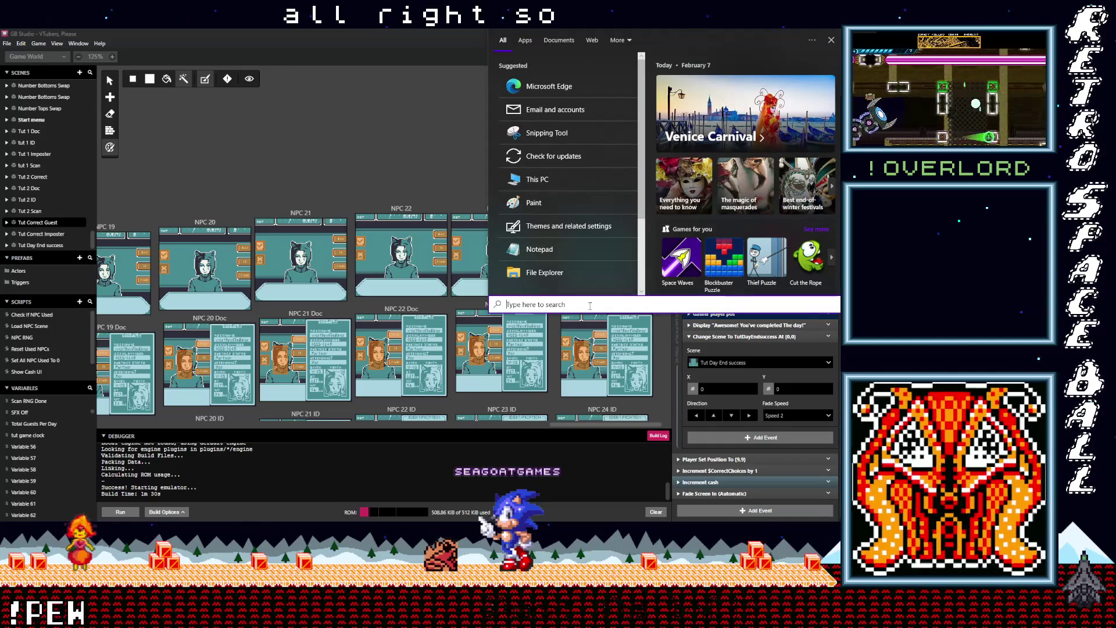
{"action": "type", "text": "b"}
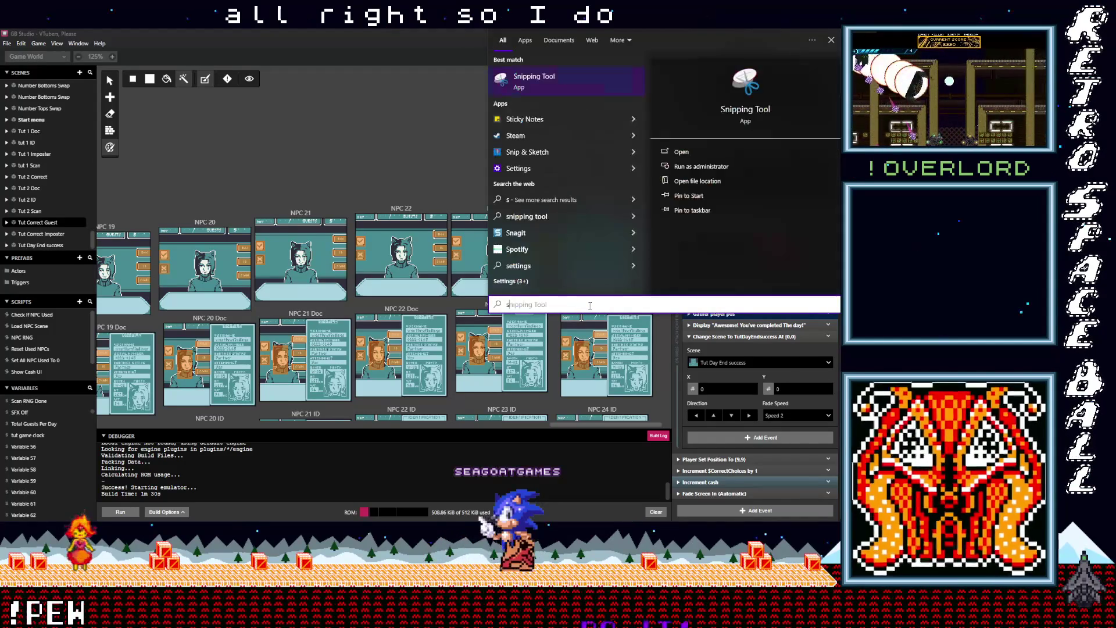
{"action": "type", "text": "fxr"}
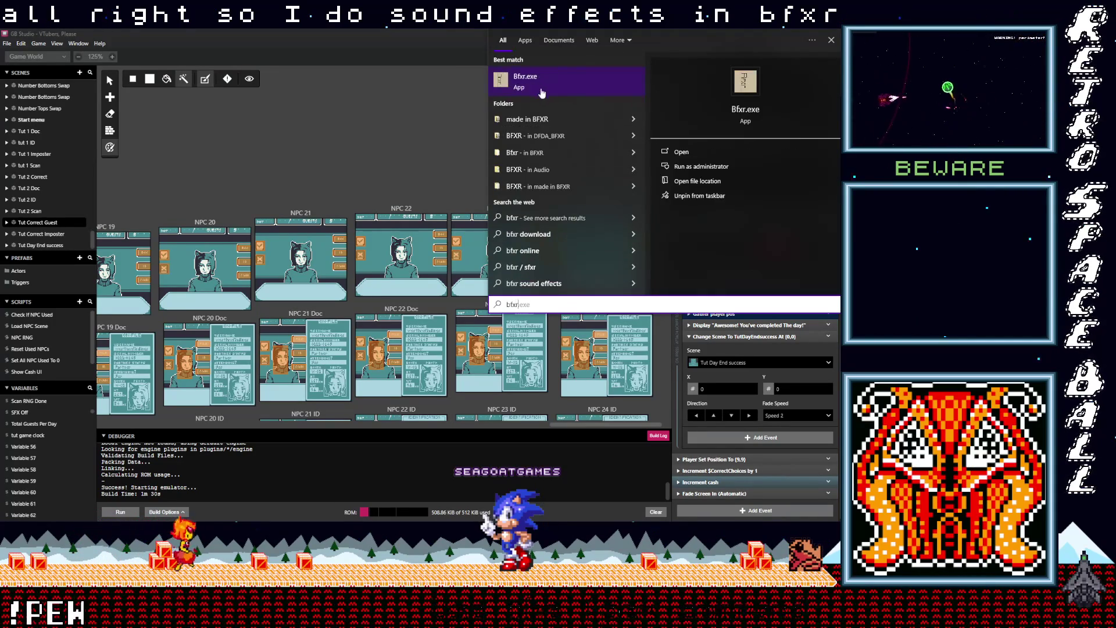
{"action": "left_click", "coordinate": [539, 87]}
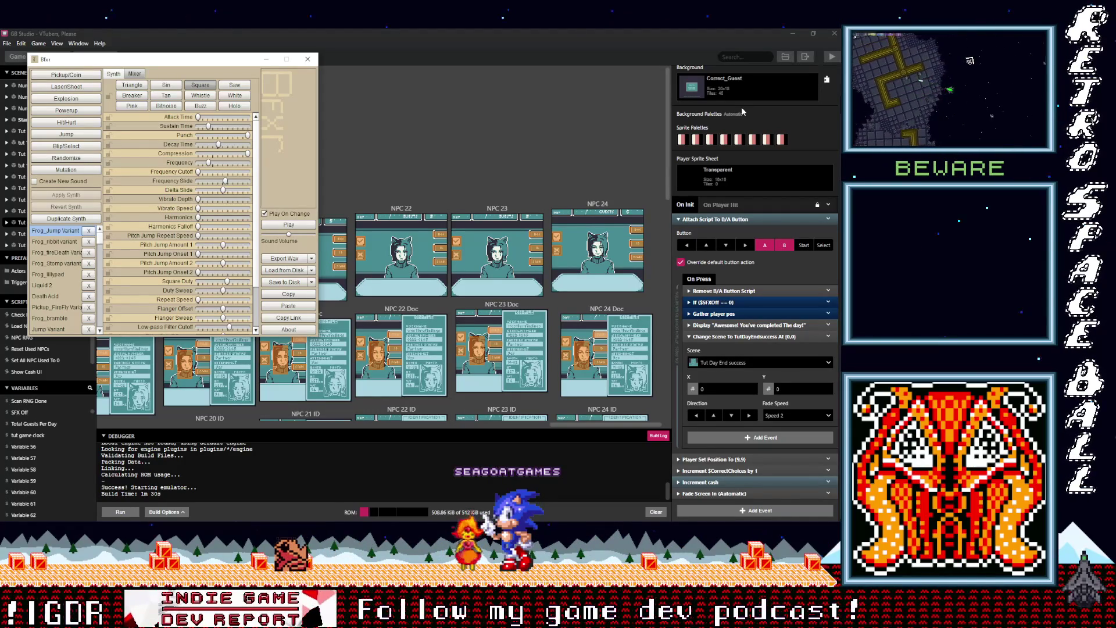
Move Bfxr over the editor, make it taller, and generate a Blip/Select sound
{"action": "mouse_move", "coordinate": [187, 60]}
{"action": "left_mouse_down"}
{"action": "mouse_move", "coordinate": [315, 75]}
{"action": "mouse_move", "coordinate": [422, 118]}
{"action": "left_mouse_up"}
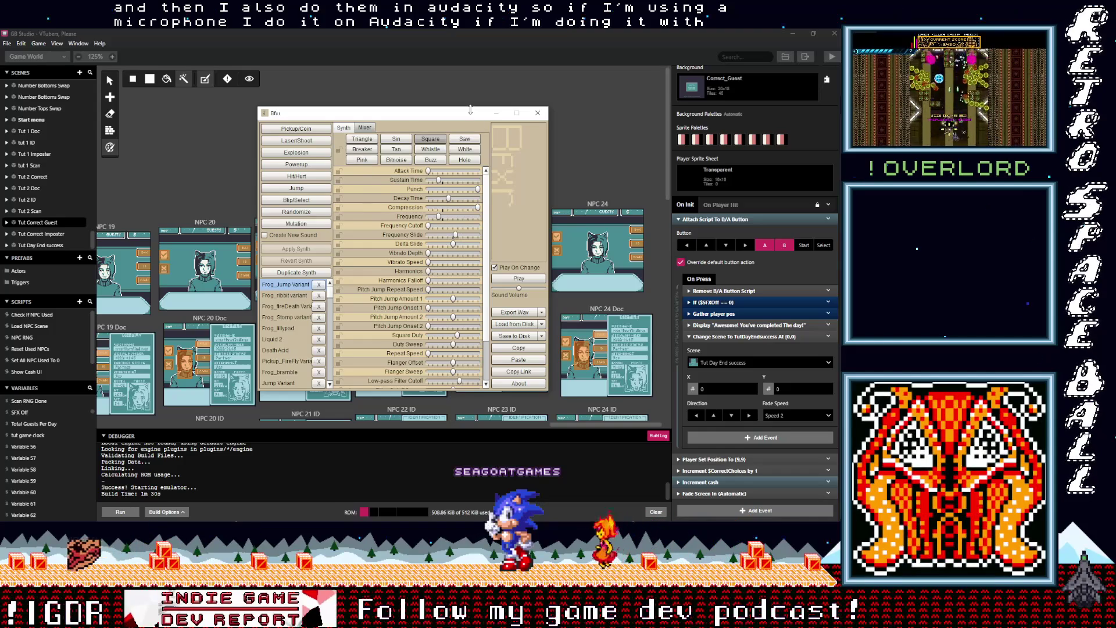
{"action": "left_click_drag", "start_coordinate": [470, 109], "coordinate": [470, 58]}
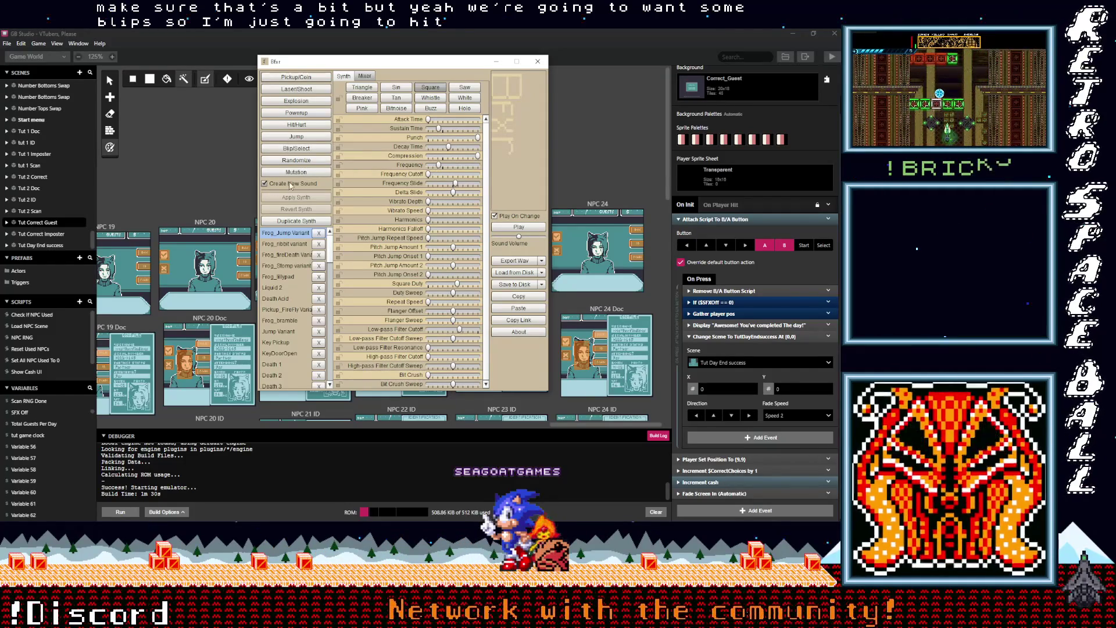
{"action": "left_click", "coordinate": [297, 150]}
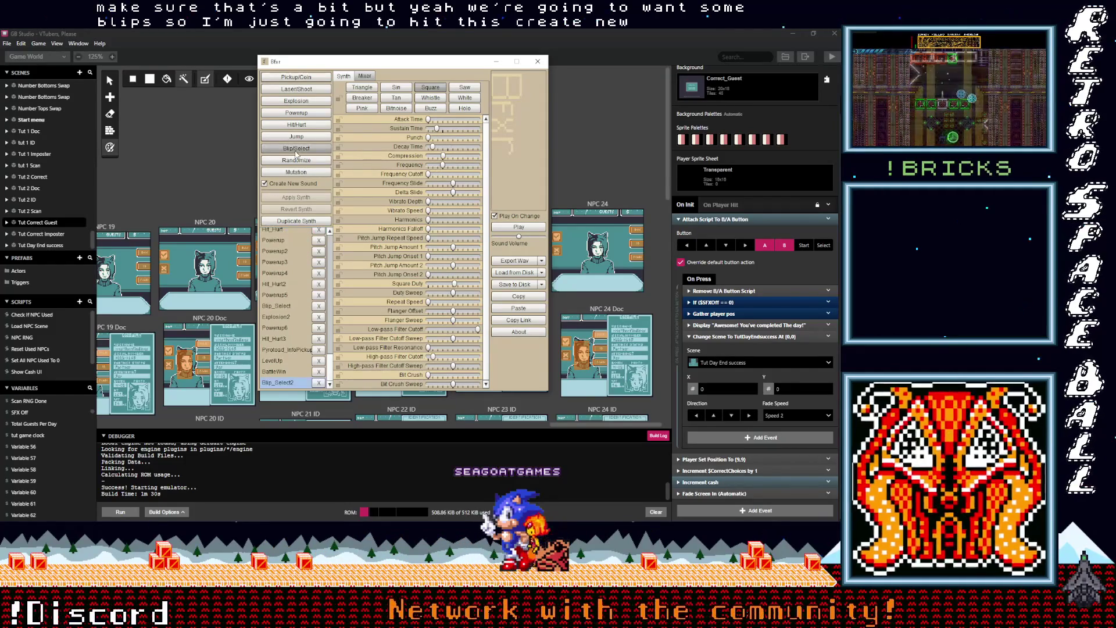
Stop presets from adding list entries, then regenerate blip variations in place
{"action": "left_click", "coordinate": [279, 185]}
{"action": "left_click", "coordinate": [297, 150]}
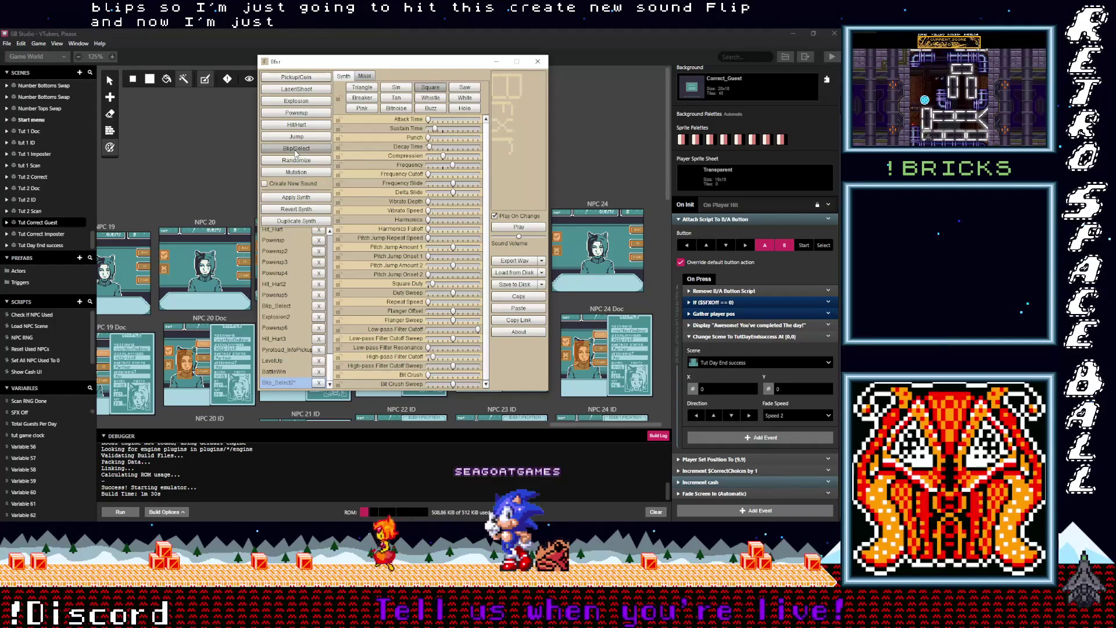
{"action": "left_click", "coordinate": [296, 151]}
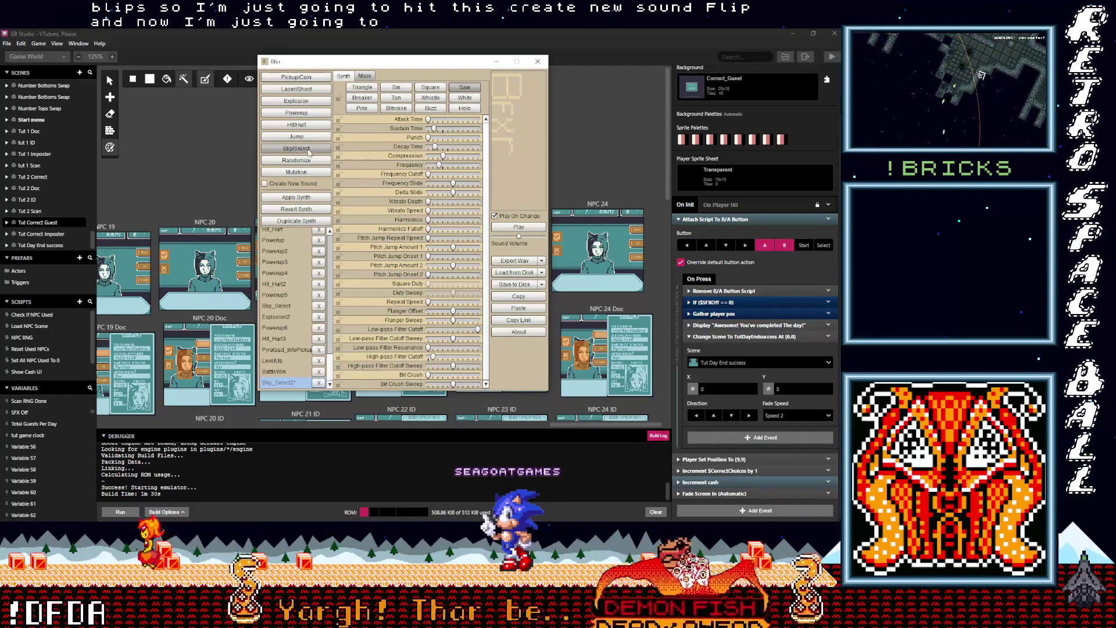
{"action": "left_click", "coordinate": [526, 229]}
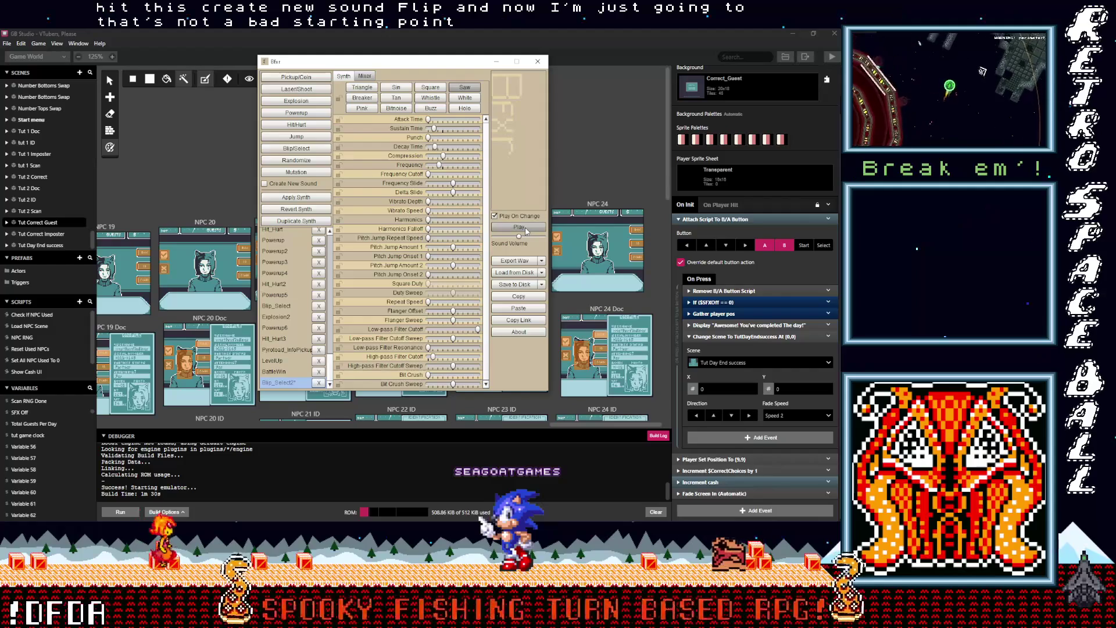
Max out compression, add punch, set sustain near 0.23 and pitch jump amount 0.56
{"action": "left_click", "coordinate": [478, 156]}
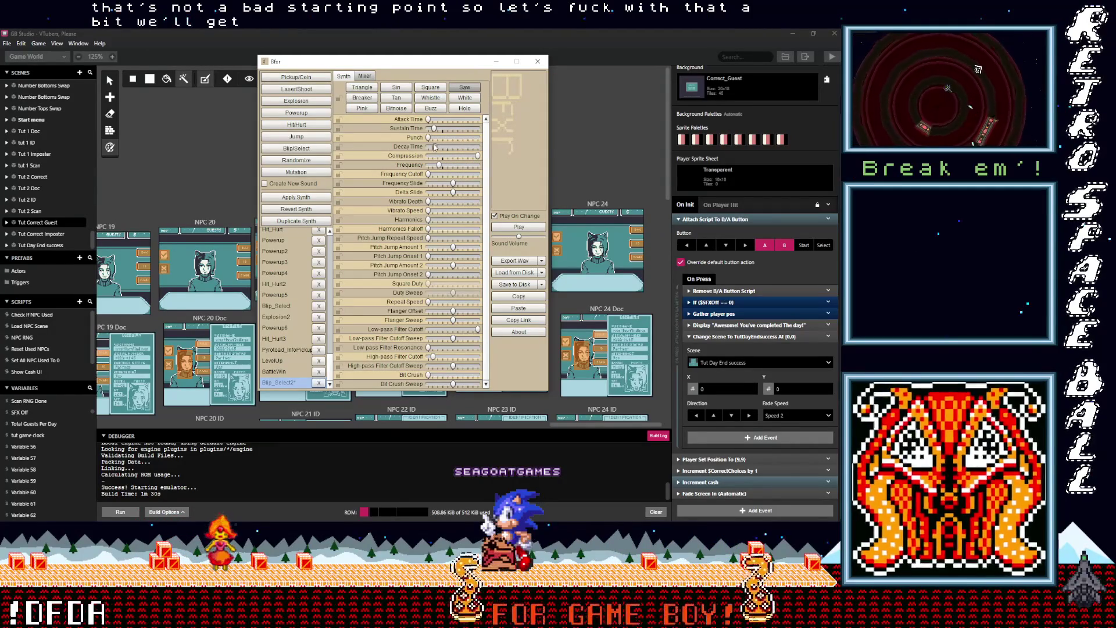
{"action": "left_click_drag", "start_coordinate": [428, 137], "coordinate": [458, 138]}
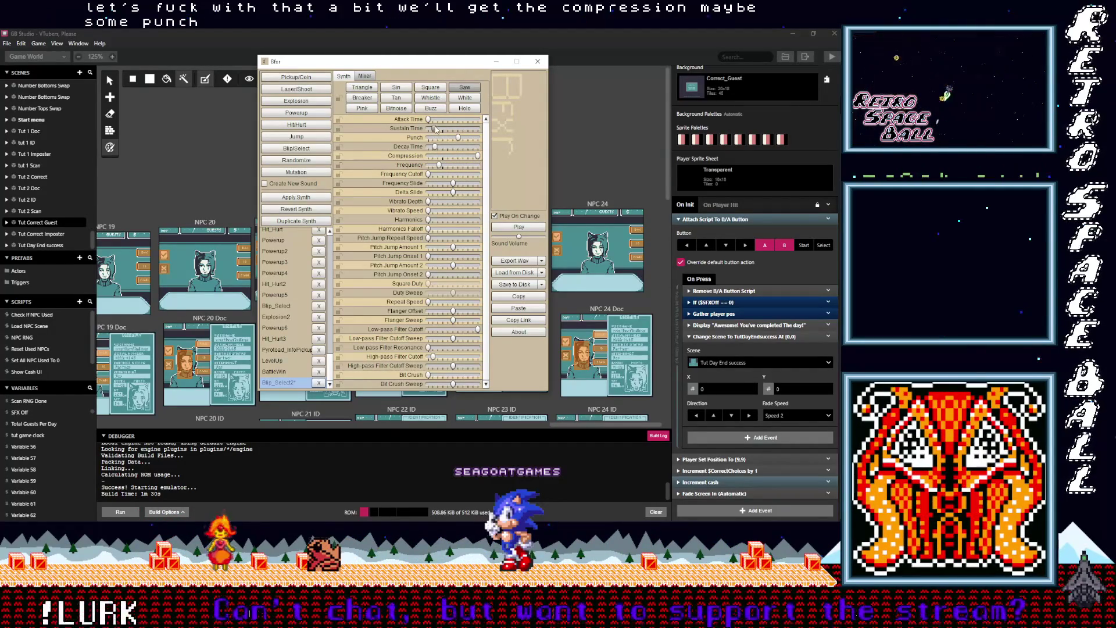
{"action": "left_click", "coordinate": [442, 131]}
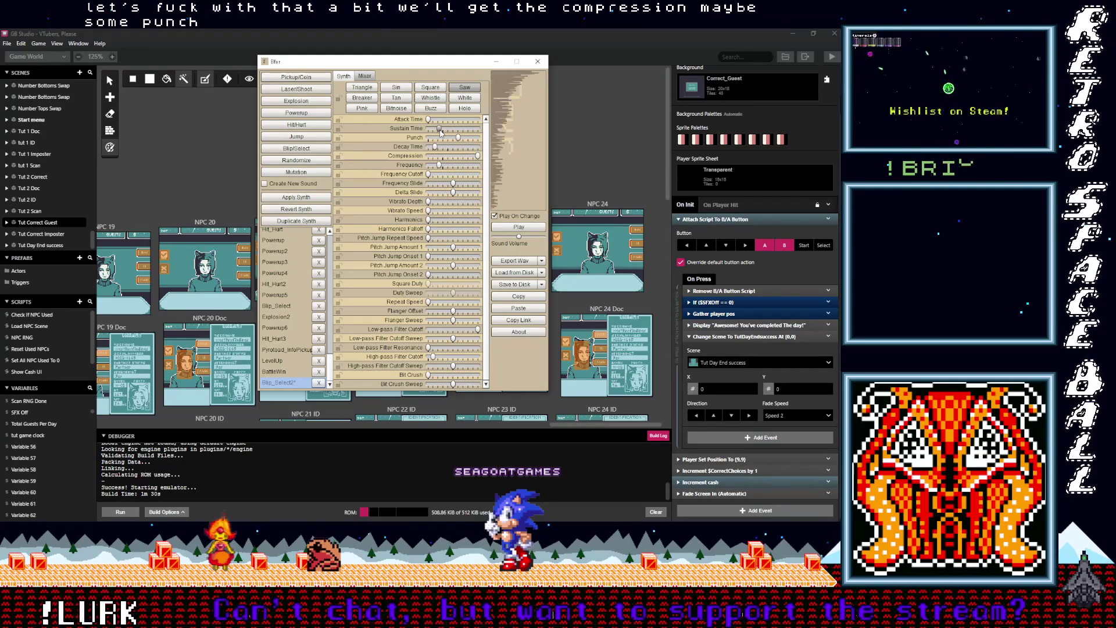
{"action": "left_click", "coordinate": [441, 131]}
{"action": "left_click_drag", "start_coordinate": [441, 131], "coordinate": [443, 133]}
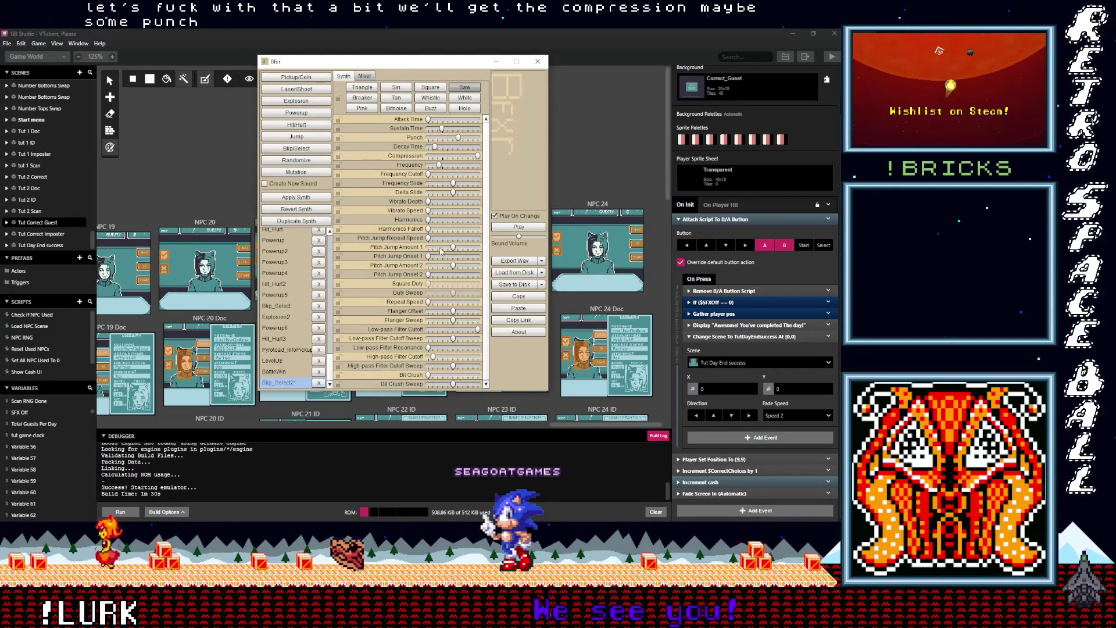
{"action": "mouse_move", "coordinate": [457, 250]}
{"action": "left_mouse_down"}
{"action": "mouse_move", "coordinate": [468, 262]}
{"action": "mouse_move", "coordinate": [448, 271]}
{"action": "mouse_move", "coordinate": [451, 256]}
{"action": "mouse_move", "coordinate": [469, 266]}
{"action": "left_mouse_up"}
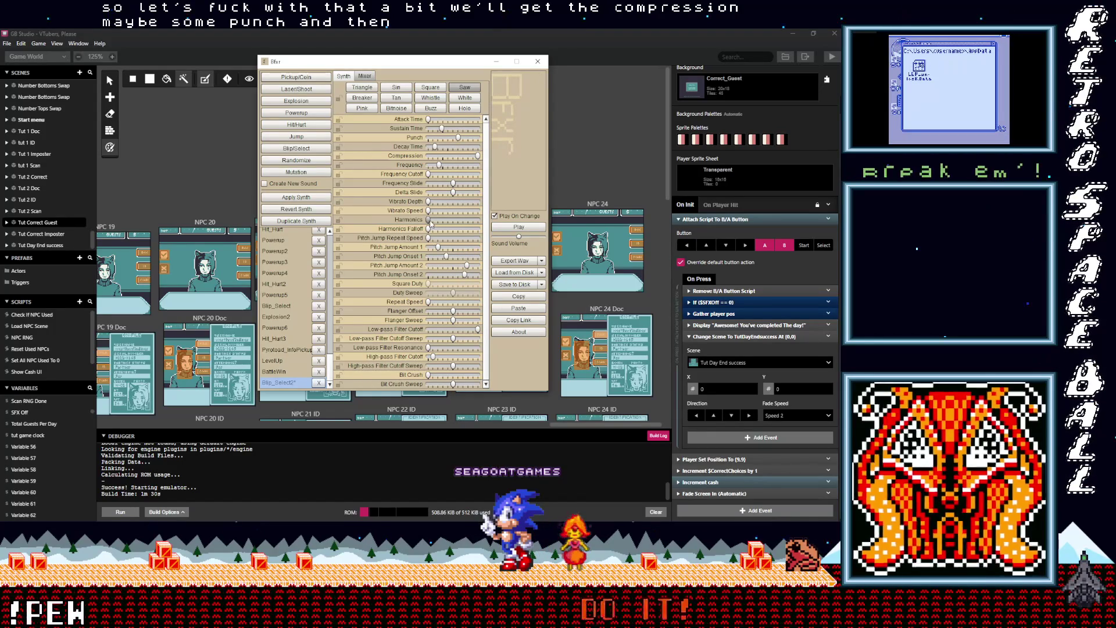
Try harmonics values up to 0.78, then bring them back down low
{"action": "left_click", "coordinate": [450, 220]}
{"action": "left_click", "coordinate": [437, 221]}
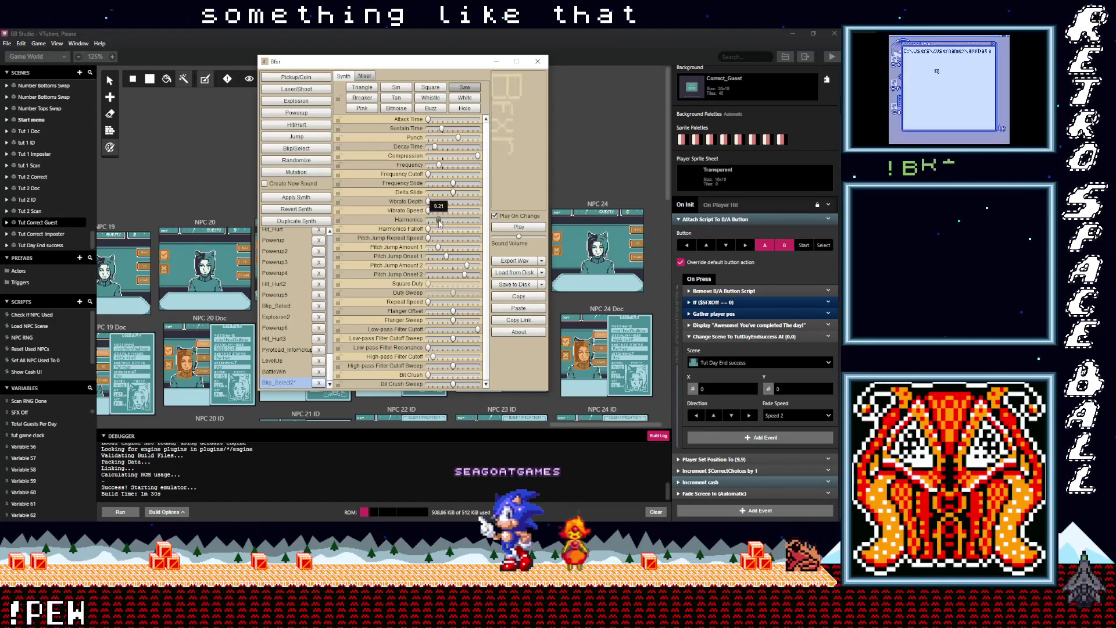
{"action": "left_click", "coordinate": [450, 221]}
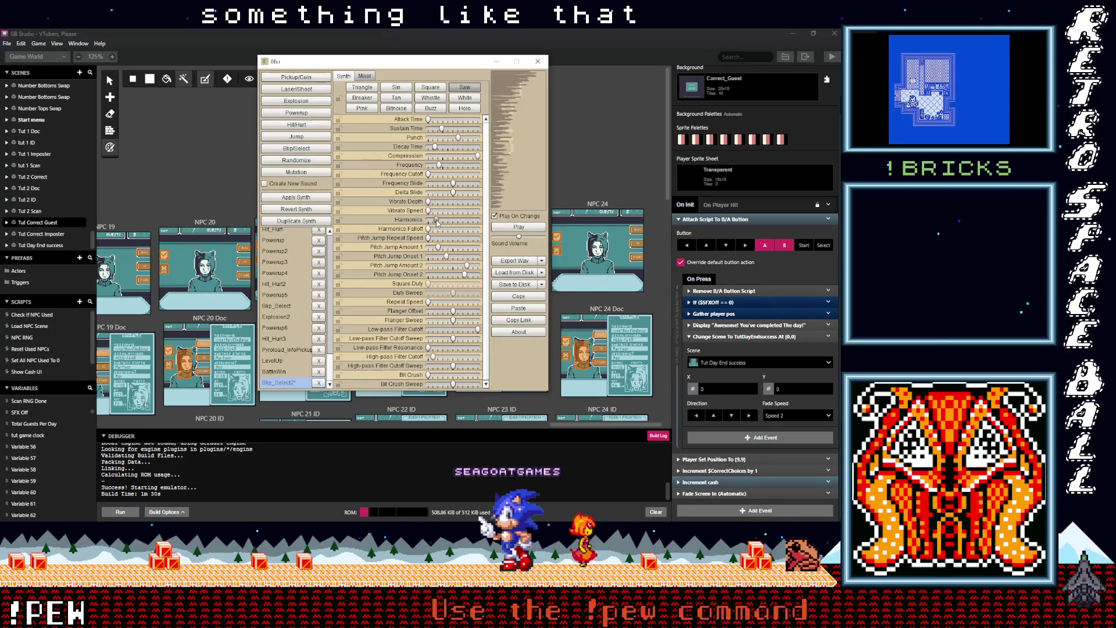
{"action": "left_click", "coordinate": [466, 221]}
{"action": "left_click", "coordinate": [434, 221]}
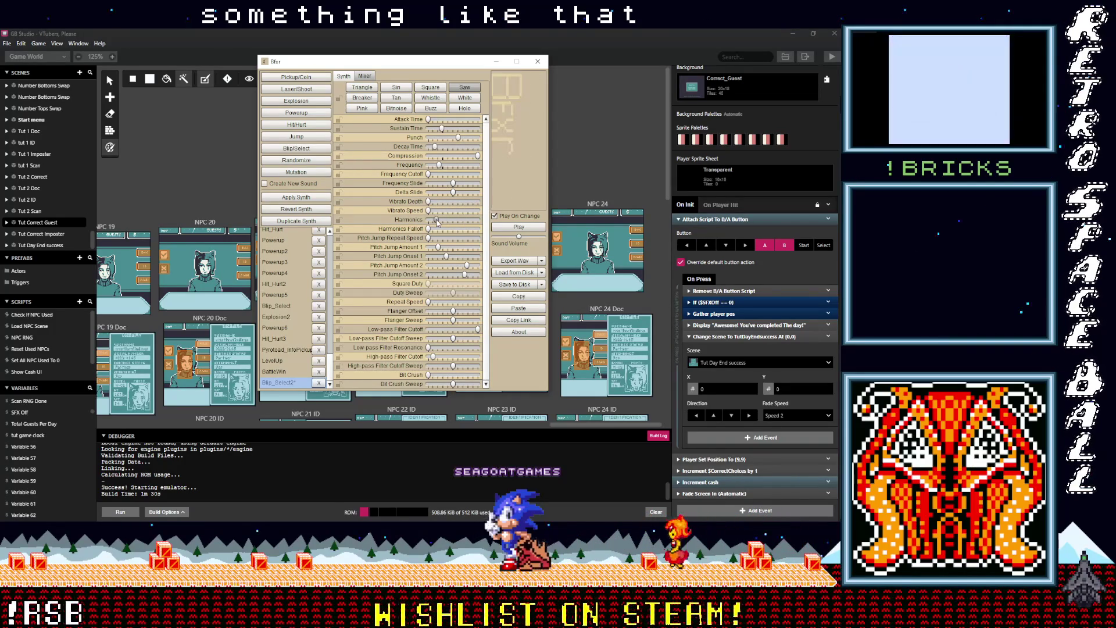
Raise vibrato speed, lower vibrato depth and delta slide, and replay the sound
{"action": "left_click_drag", "start_coordinate": [429, 210], "coordinate": [450, 211]}
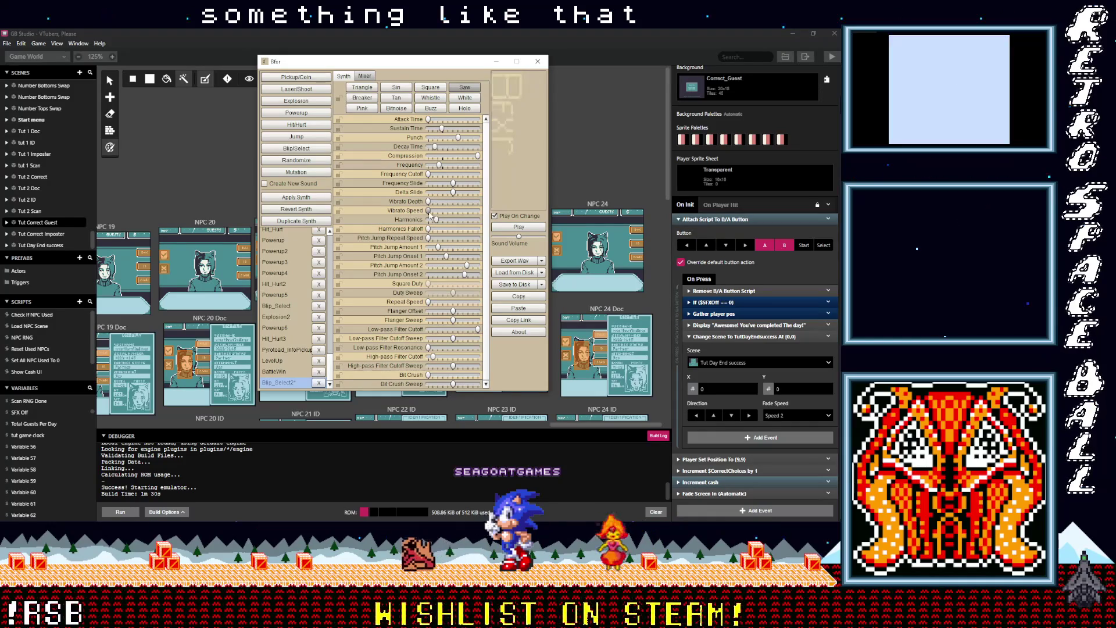
{"action": "left_click", "coordinate": [446, 192]}
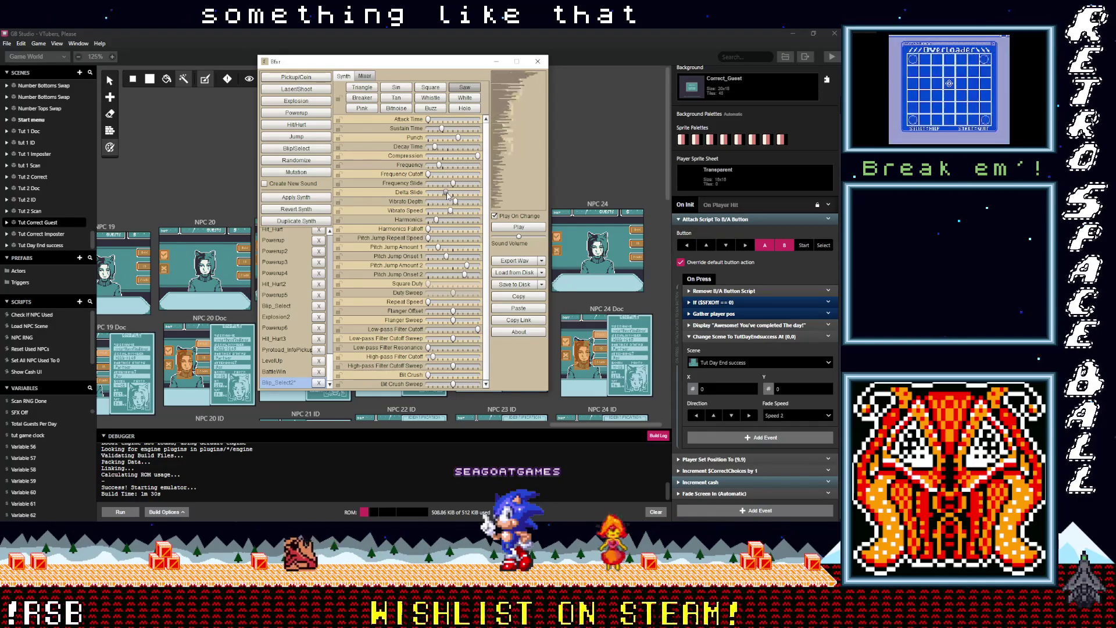
{"action": "mouse_move", "coordinate": [455, 202]}
{"action": "left_mouse_down"}
{"action": "mouse_move", "coordinate": [435, 201]}
{"action": "mouse_move", "coordinate": [450, 212]}
{"action": "mouse_move", "coordinate": [437, 213]}
{"action": "mouse_move", "coordinate": [438, 203]}
{"action": "left_mouse_up"}
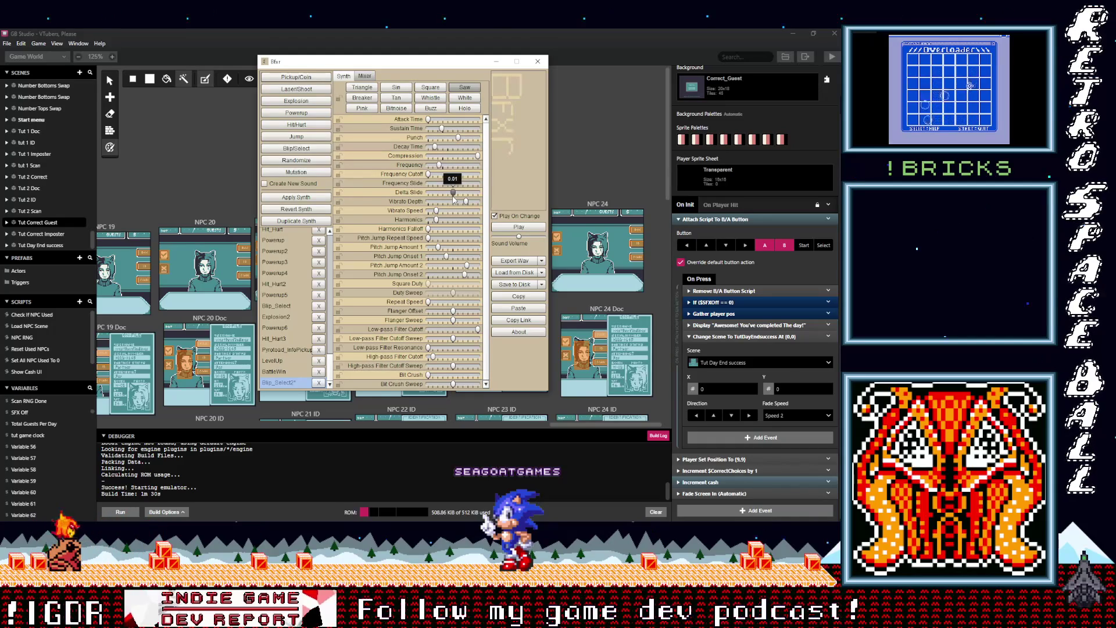
{"action": "left_click_drag", "start_coordinate": [454, 200], "coordinate": [456, 201]}
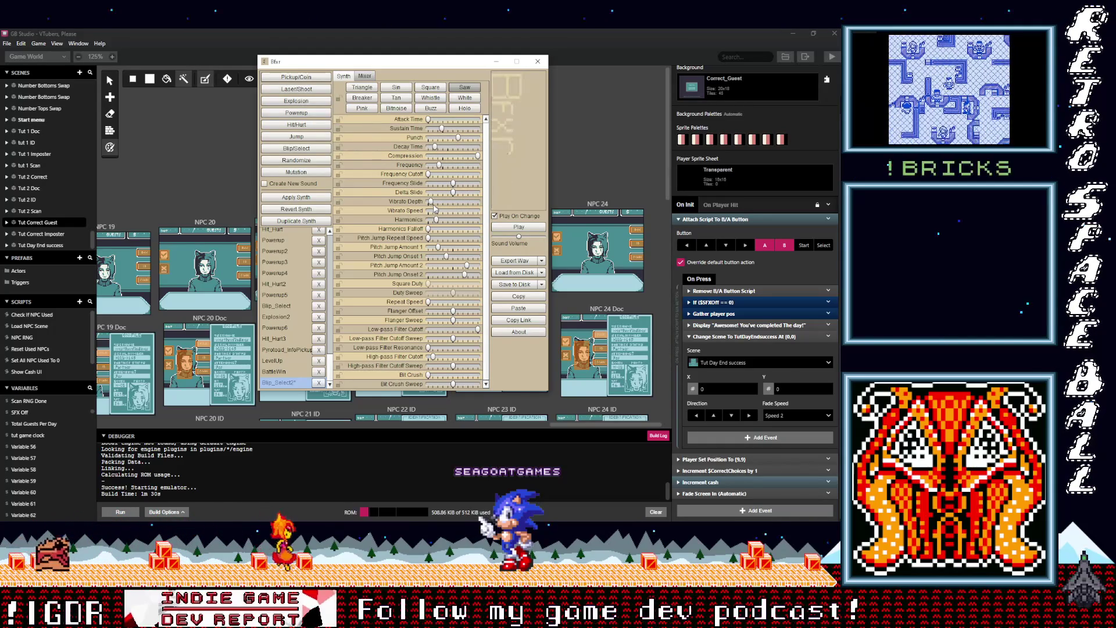
{"action": "left_click", "coordinate": [447, 200]}
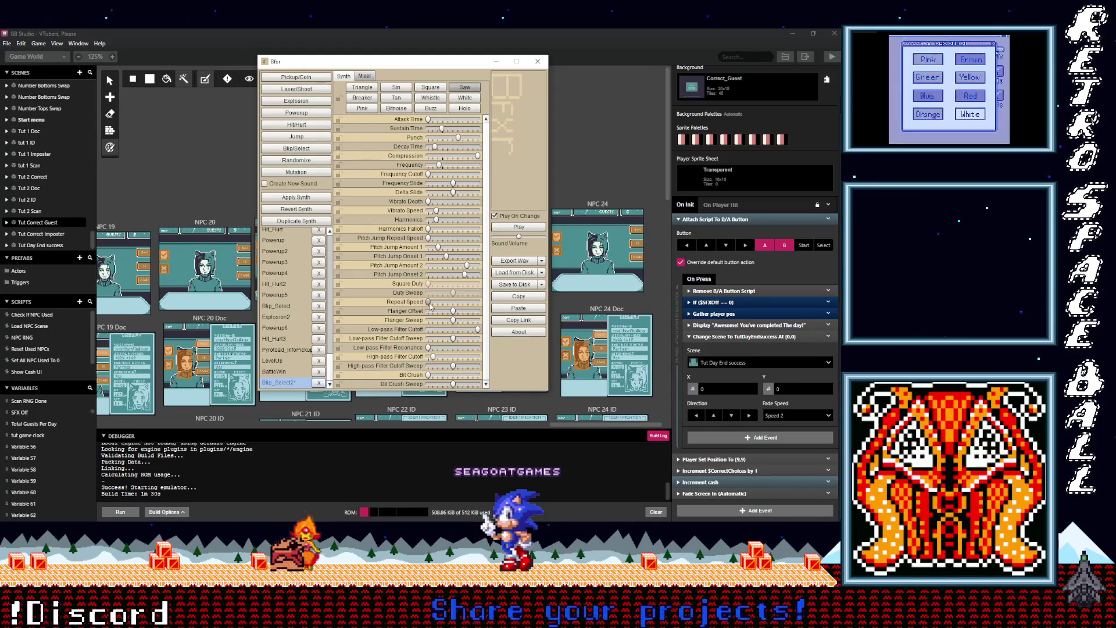
Adjust the repeat speed and reduce pitch jump onset from 0.38 to 0.19
{"action": "left_click", "coordinate": [446, 303]}
{"action": "left_click_drag", "start_coordinate": [446, 305], "coordinate": [454, 305]}
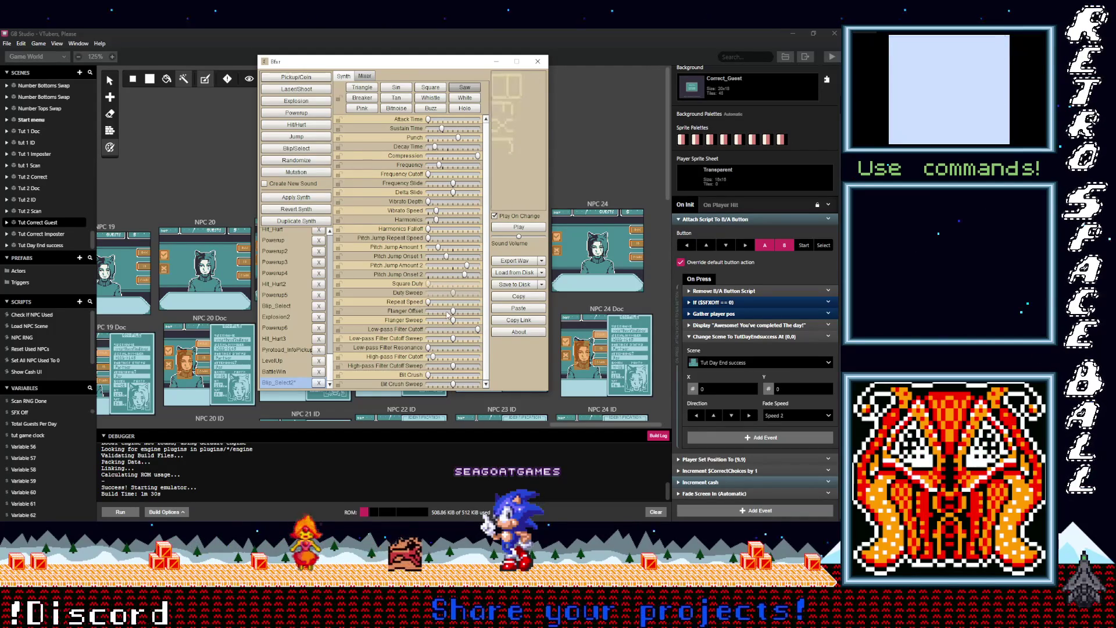
{"action": "left_click", "coordinate": [455, 306]}
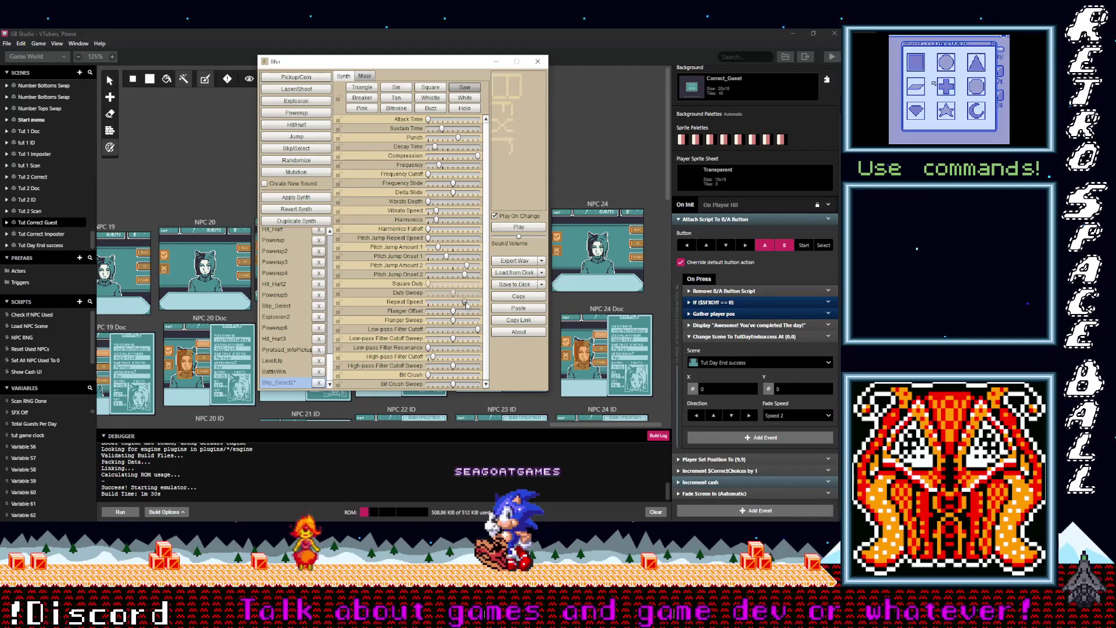
{"action": "mouse_move", "coordinate": [456, 307]}
{"action": "left_mouse_down"}
{"action": "mouse_move", "coordinate": [446, 305]}
{"action": "mouse_move", "coordinate": [458, 306]}
{"action": "left_mouse_up"}
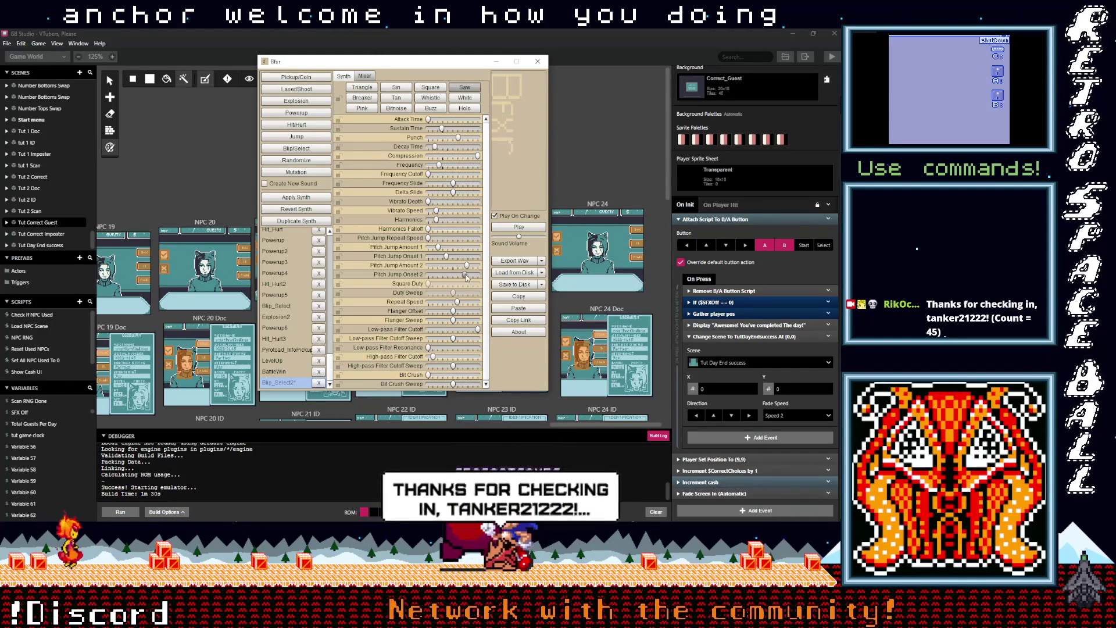
{"action": "mouse_move", "coordinate": [448, 259]}
{"action": "left_click_drag", "start_coordinate": [447, 259], "coordinate": [438, 261]}
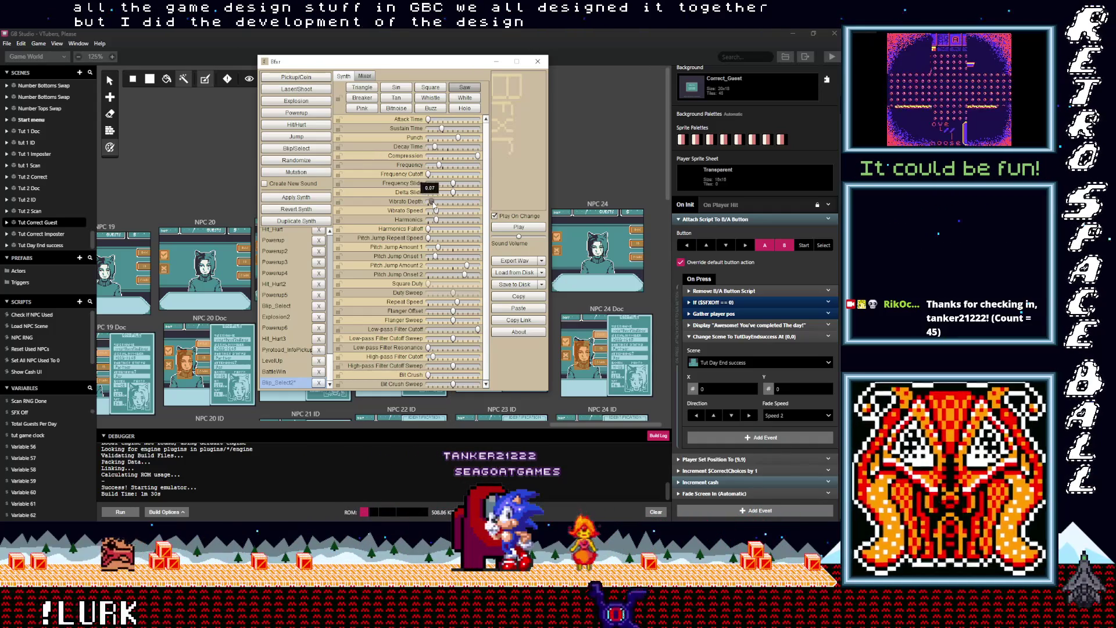
Reduce the flanger sweep, lower repeat speed from 0.58 to 0.44, and try Square
{"action": "left_click", "coordinate": [422, 203]}
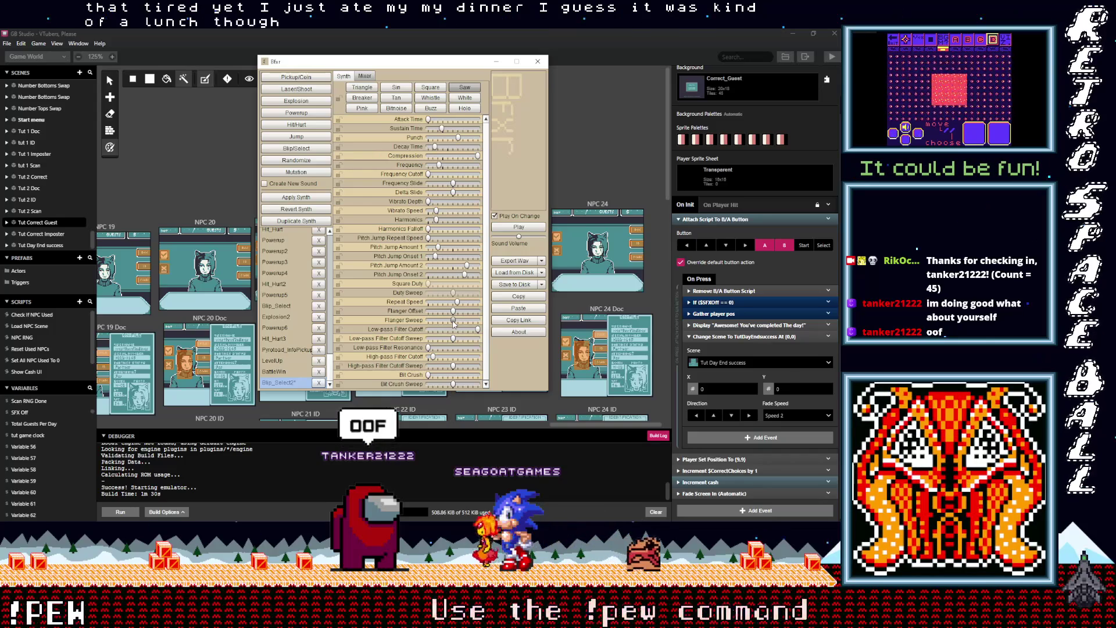
{"action": "mouse_move", "coordinate": [453, 323]}
{"action": "left_mouse_down"}
{"action": "mouse_move", "coordinate": [440, 325]}
{"action": "mouse_move", "coordinate": [453, 326]}
{"action": "left_mouse_up"}
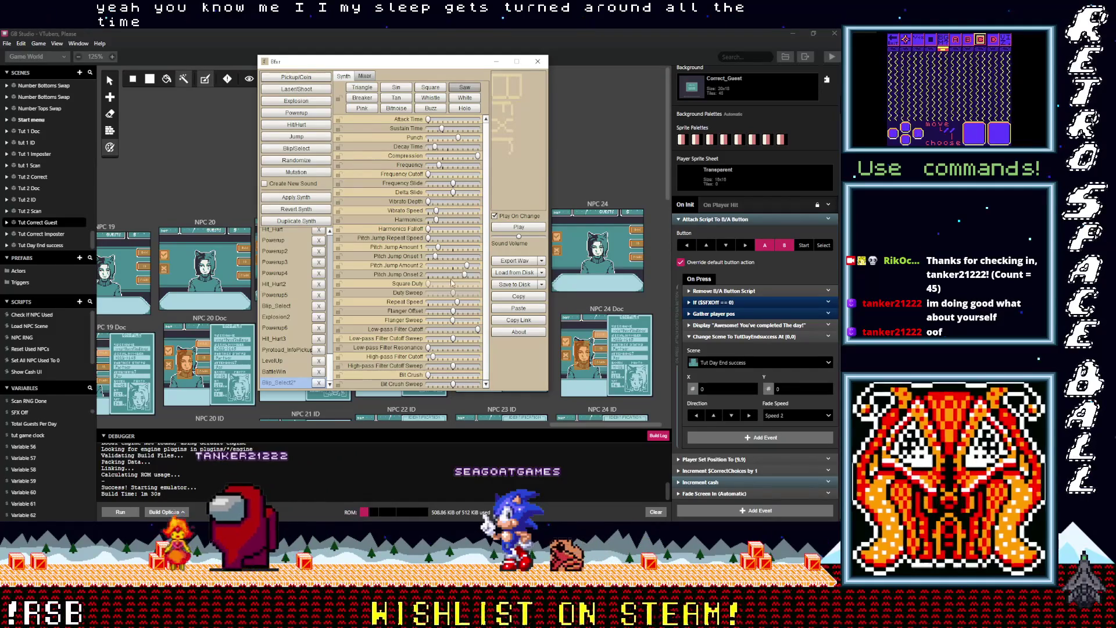
{"action": "left_click", "coordinate": [459, 303]}
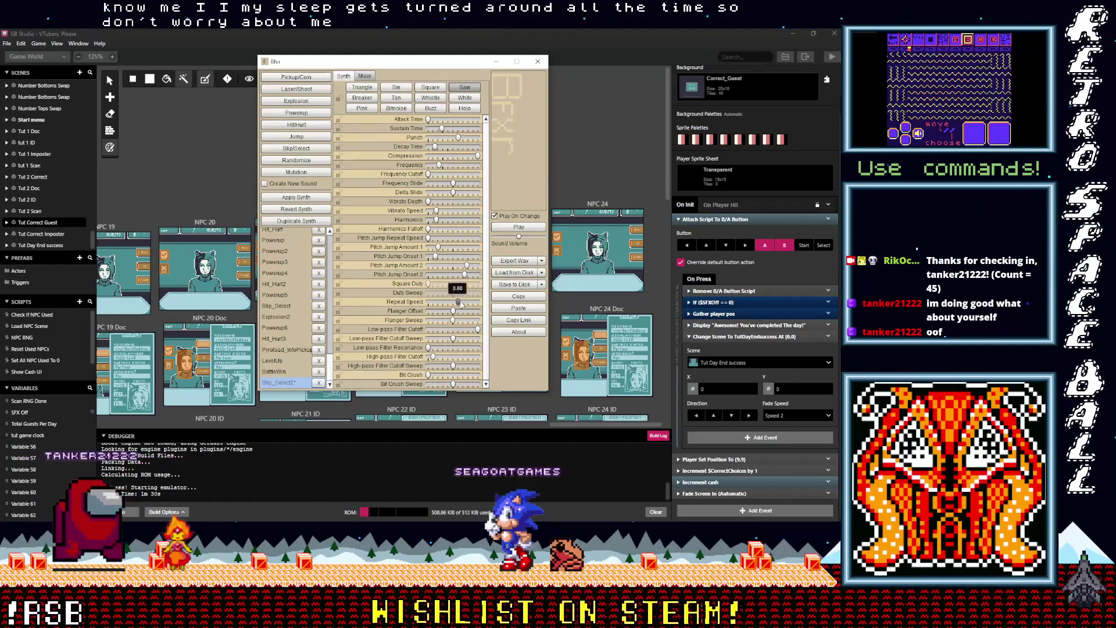
{"action": "left_click_drag", "start_coordinate": [459, 303], "coordinate": [427, 305]}
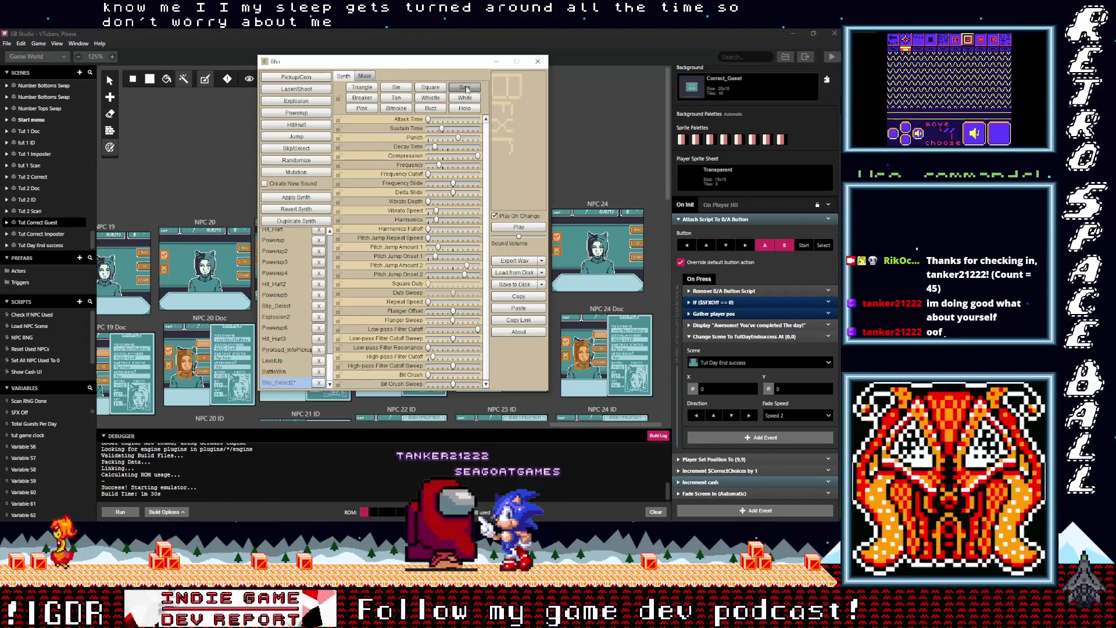
{"action": "left_click", "coordinate": [436, 89]}
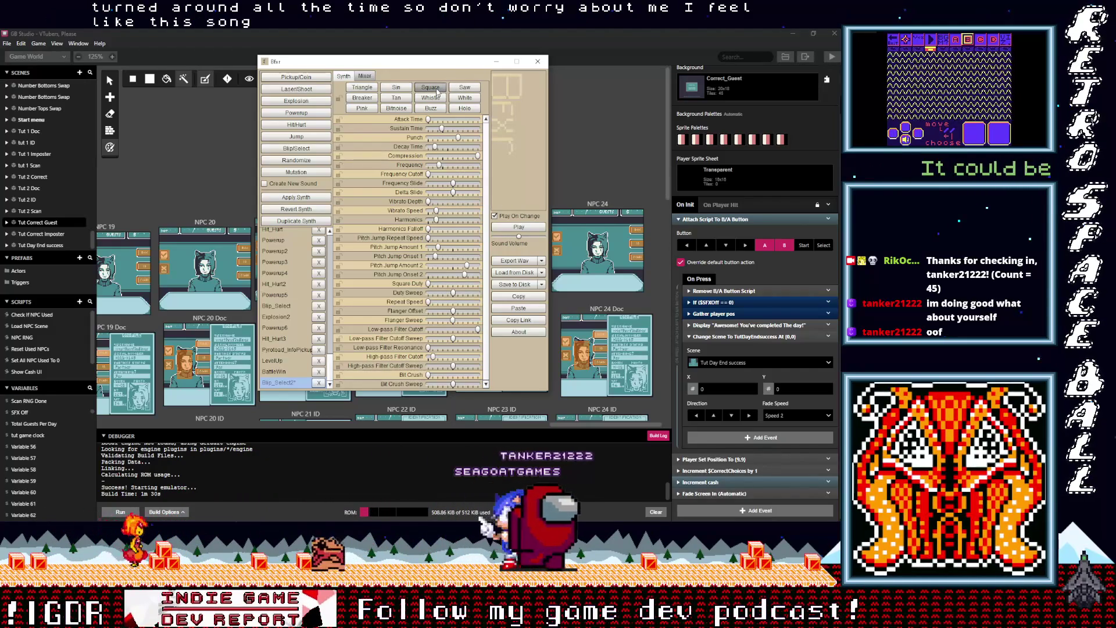
Audition the sine, tan, pink noise, buzz and holo waveforms
{"action": "left_click", "coordinate": [408, 89]}
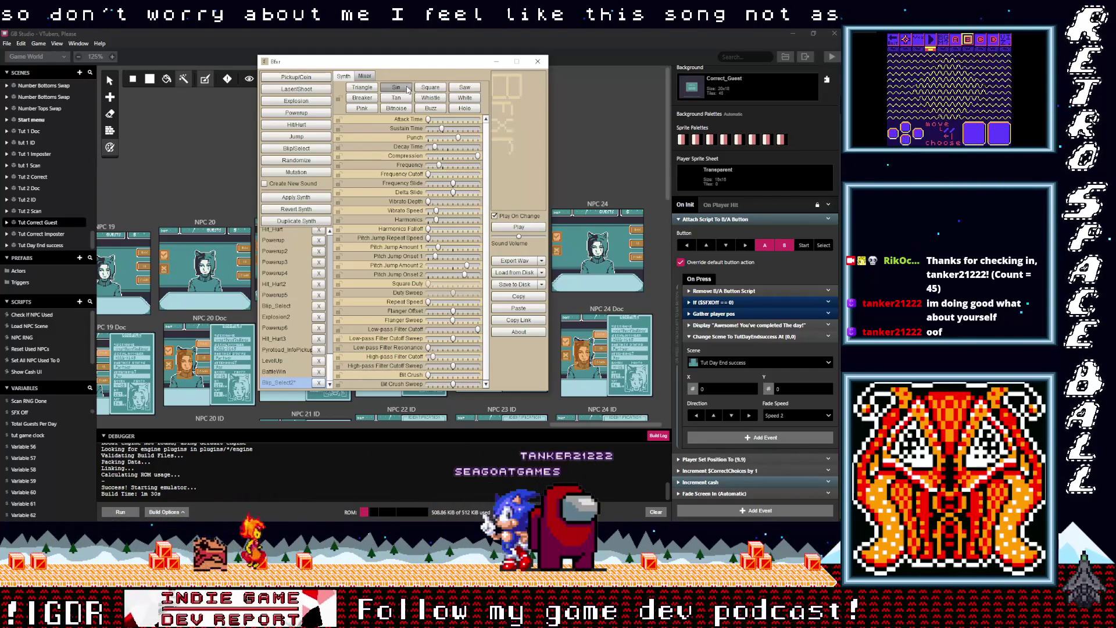
{"action": "left_click", "coordinate": [407, 99]}
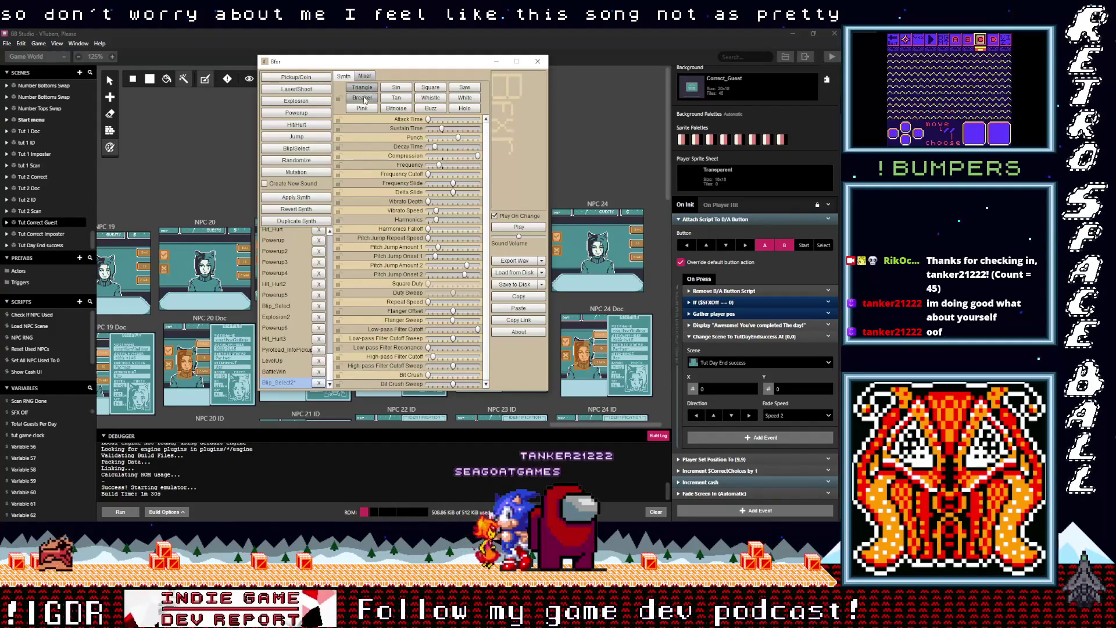
{"action": "left_click", "coordinate": [396, 109]}
{"action": "left_click", "coordinate": [431, 108]}
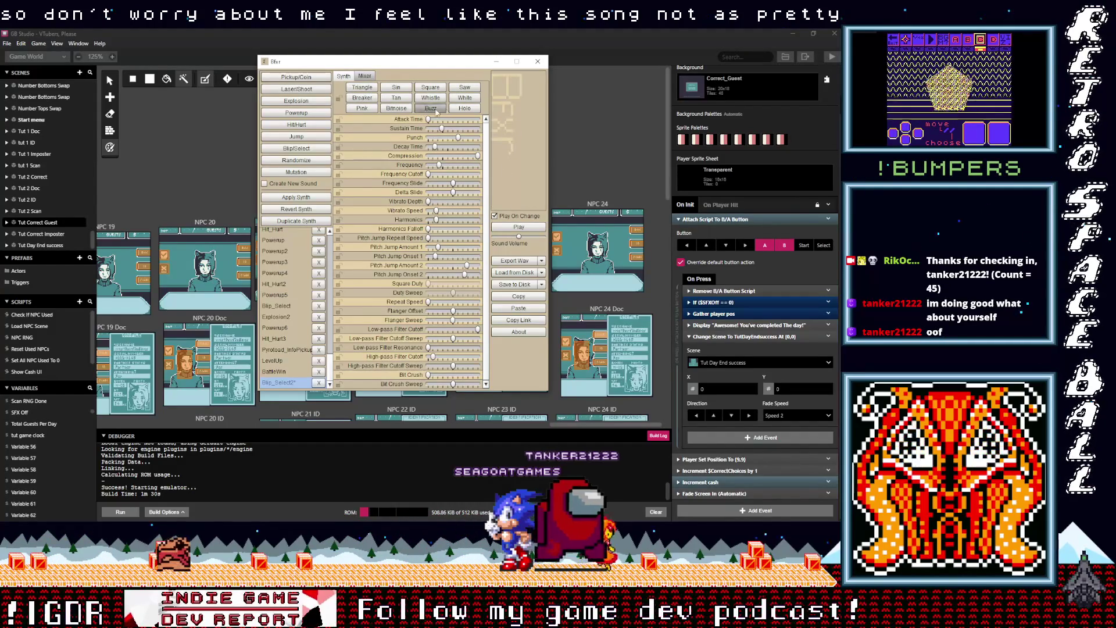
{"action": "left_click", "coordinate": [461, 110]}
{"action": "left_click", "coordinate": [463, 110]}
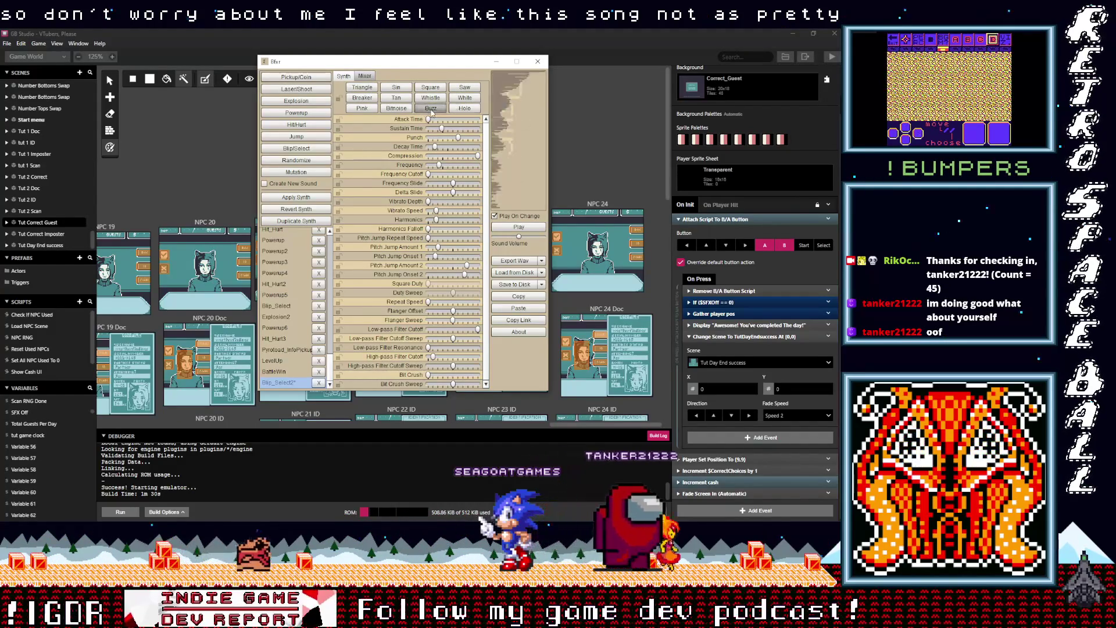
{"action": "left_click", "coordinate": [464, 110]}
Try whistle, breaker and saw, settle on sine, and reduce punch to 0.44
{"action": "left_click", "coordinate": [436, 99]}
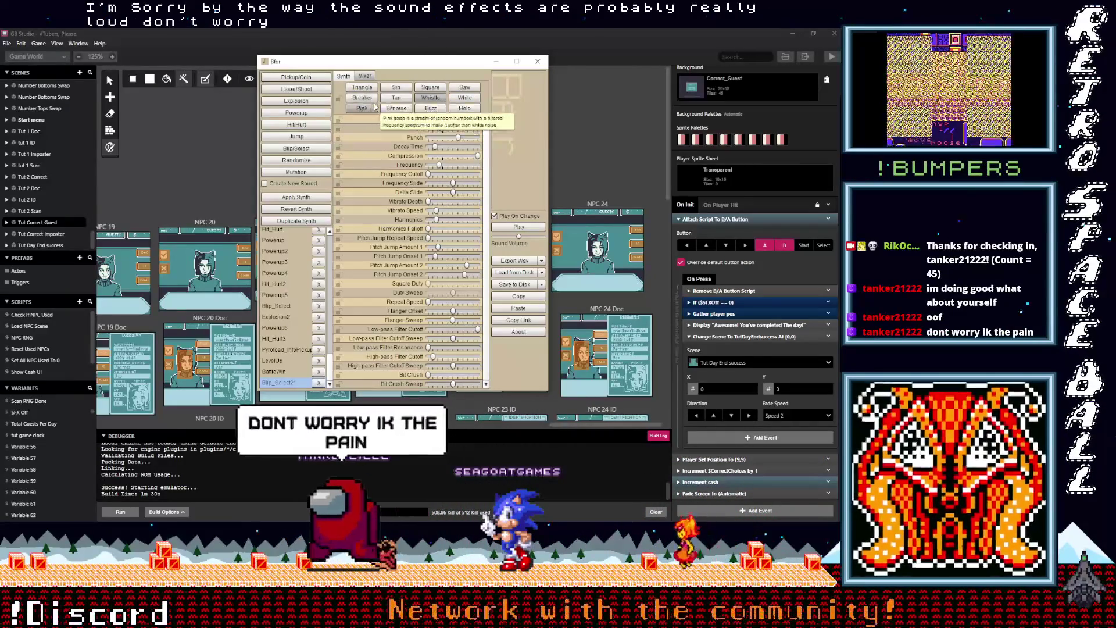
{"action": "left_click", "coordinate": [372, 100]}
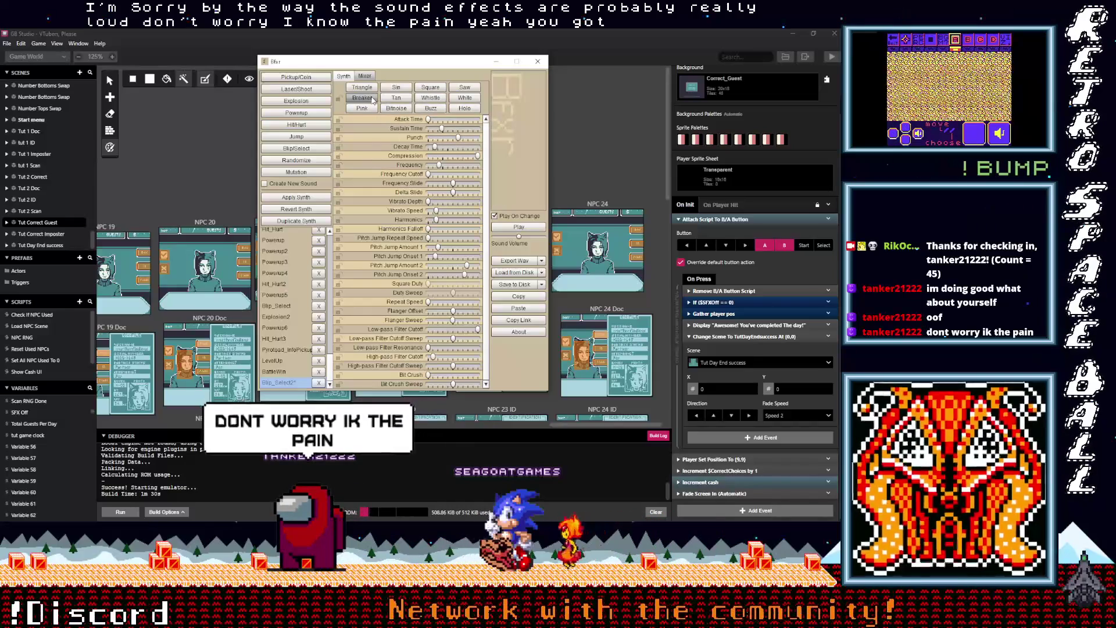
{"action": "left_click", "coordinate": [450, 89]}
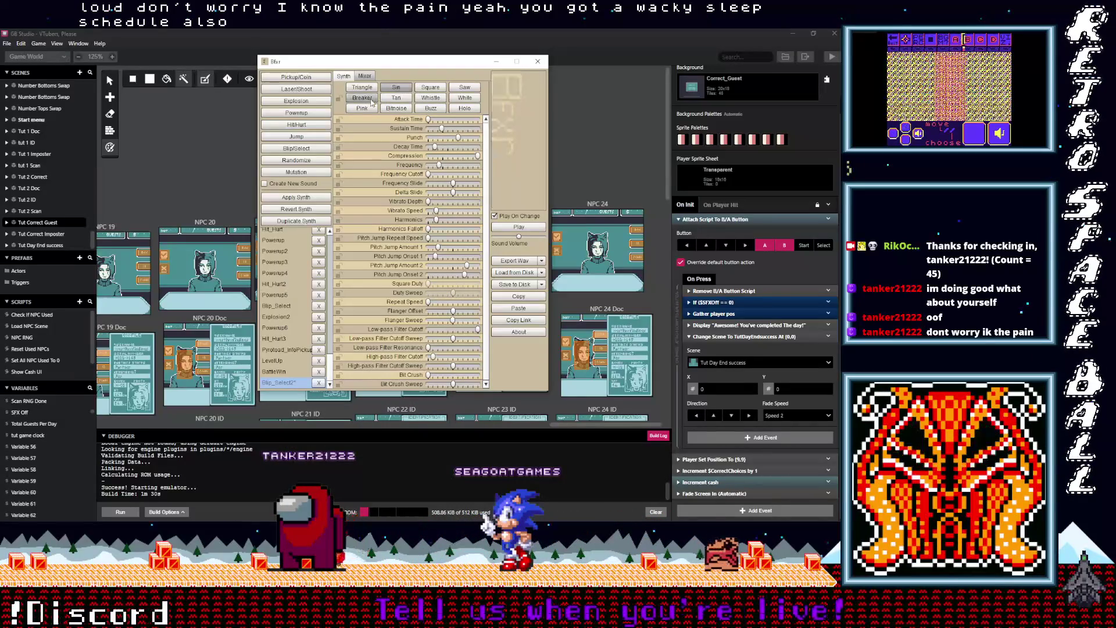
{"action": "left_click", "coordinate": [397, 88]}
{"action": "left_click", "coordinate": [396, 88]}
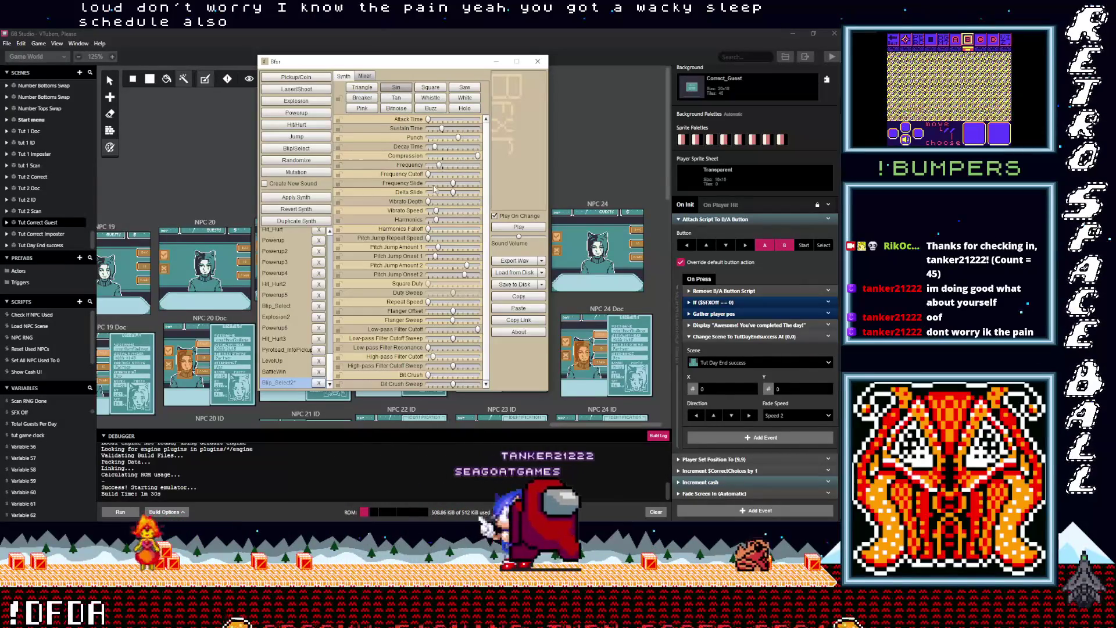
{"action": "mouse_move", "coordinate": [458, 137]}
{"action": "left_mouse_down"}
{"action": "mouse_move", "coordinate": [441, 139]}
{"action": "mouse_move", "coordinate": [452, 138]}
{"action": "mouse_move", "coordinate": [444, 124]}
{"action": "left_mouse_up"}
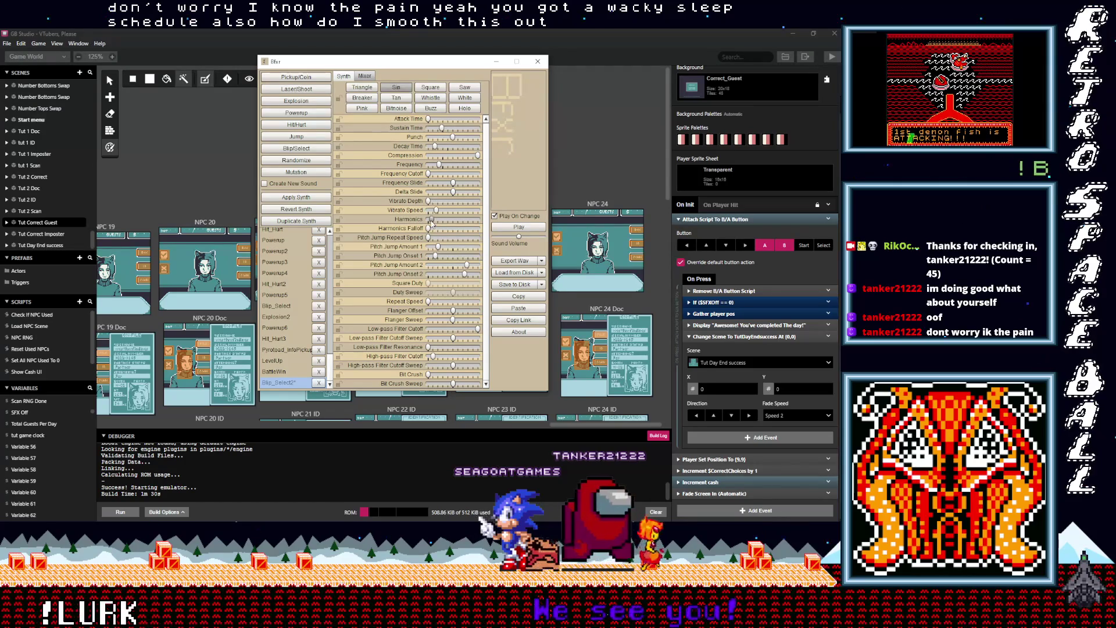
Nudge the harmonics slightly and replay the finished sound
{"action": "left_click_drag", "start_coordinate": [432, 222], "coordinate": [431, 223]}
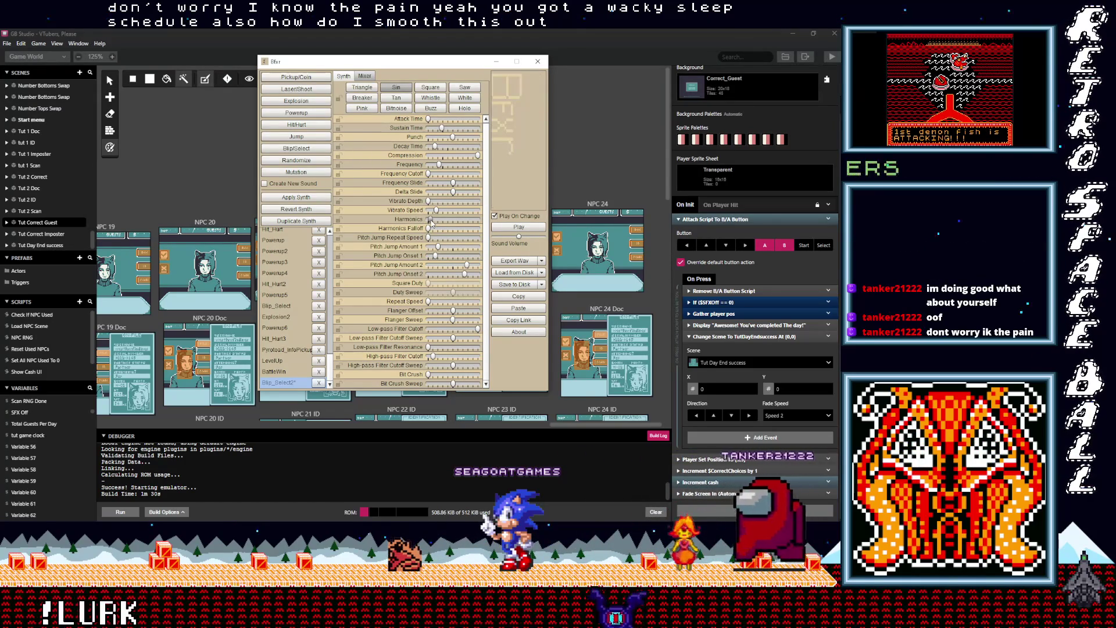
{"action": "left_click_drag", "start_coordinate": [431, 223], "coordinate": [433, 224]}
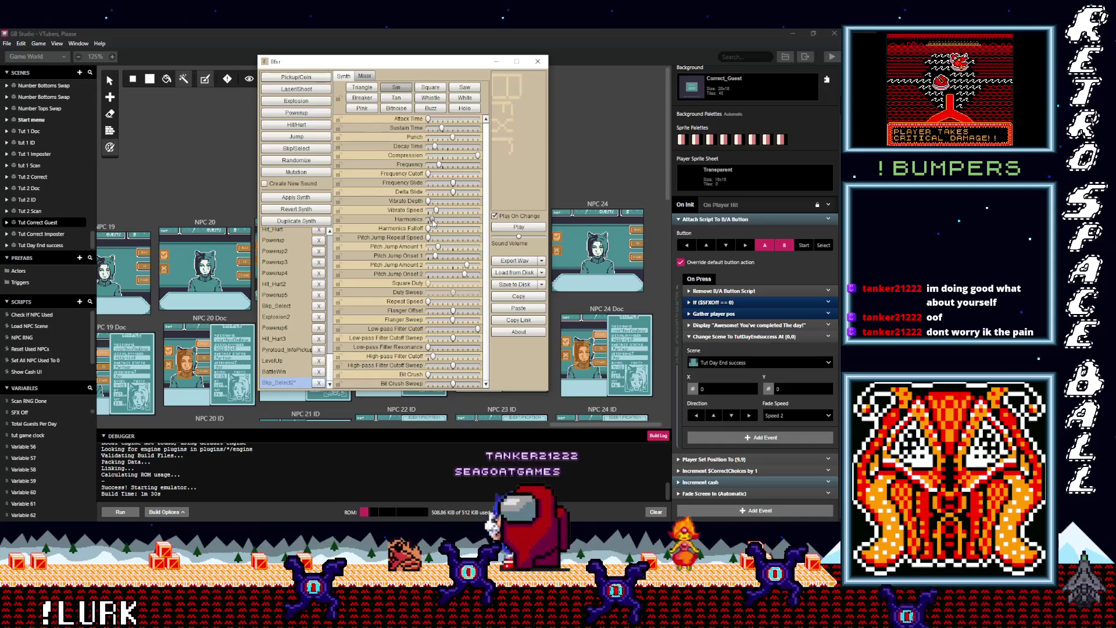
{"action": "left_click", "coordinate": [441, 166]}
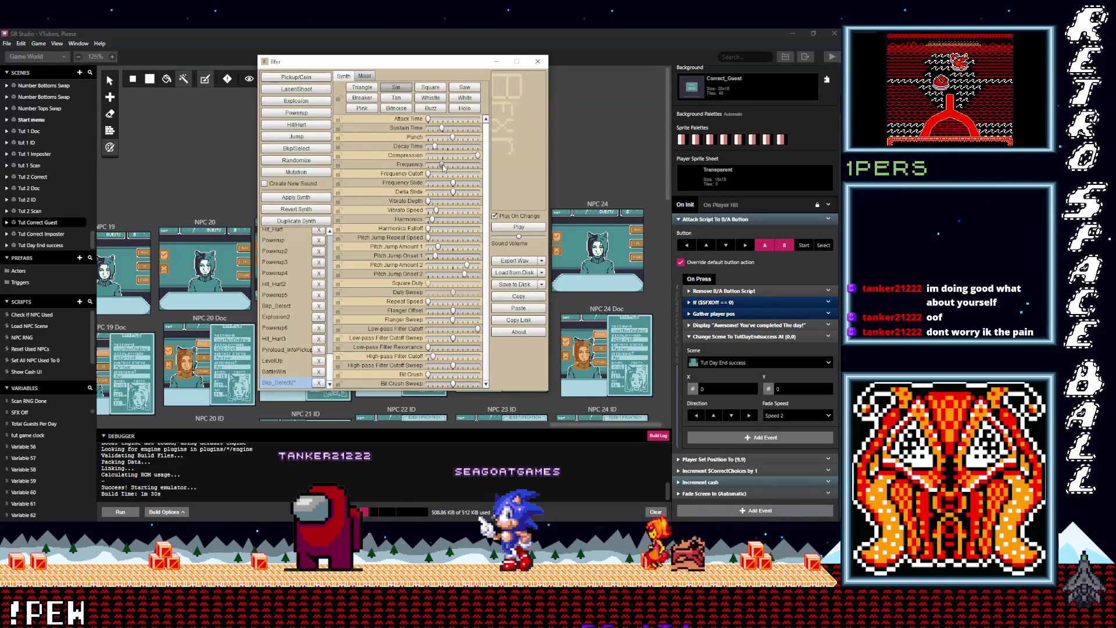
{"action": "left_click", "coordinate": [444, 167]}
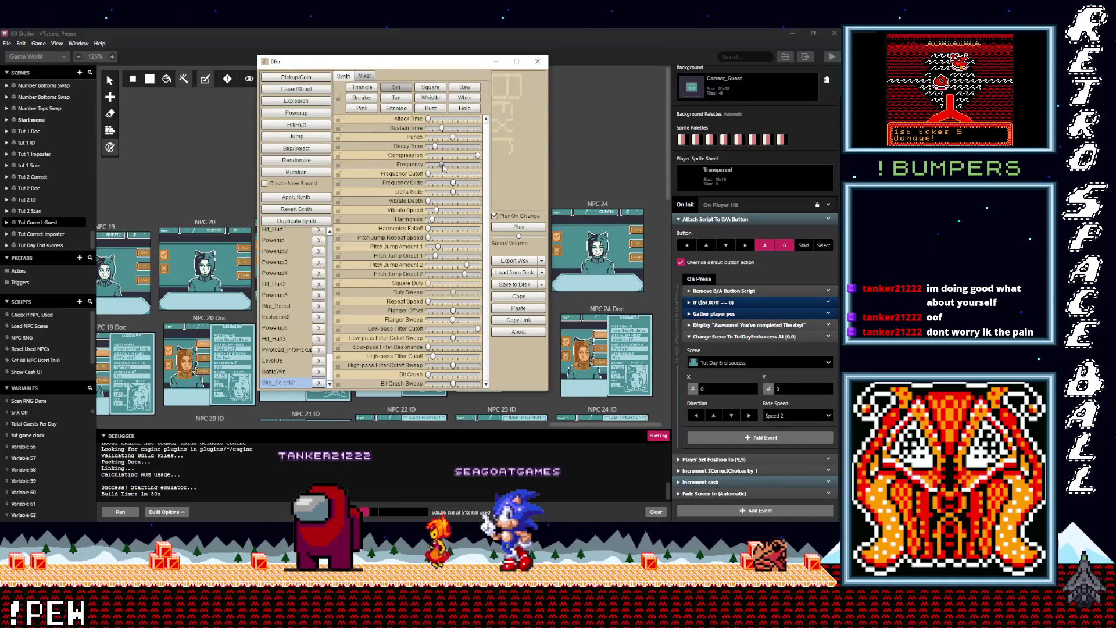
Export the sound as a WAV, navigating up to the BFXR sounds folder
{"action": "left_click", "coordinate": [540, 261]}
{"action": "left_click", "coordinate": [512, 271]}
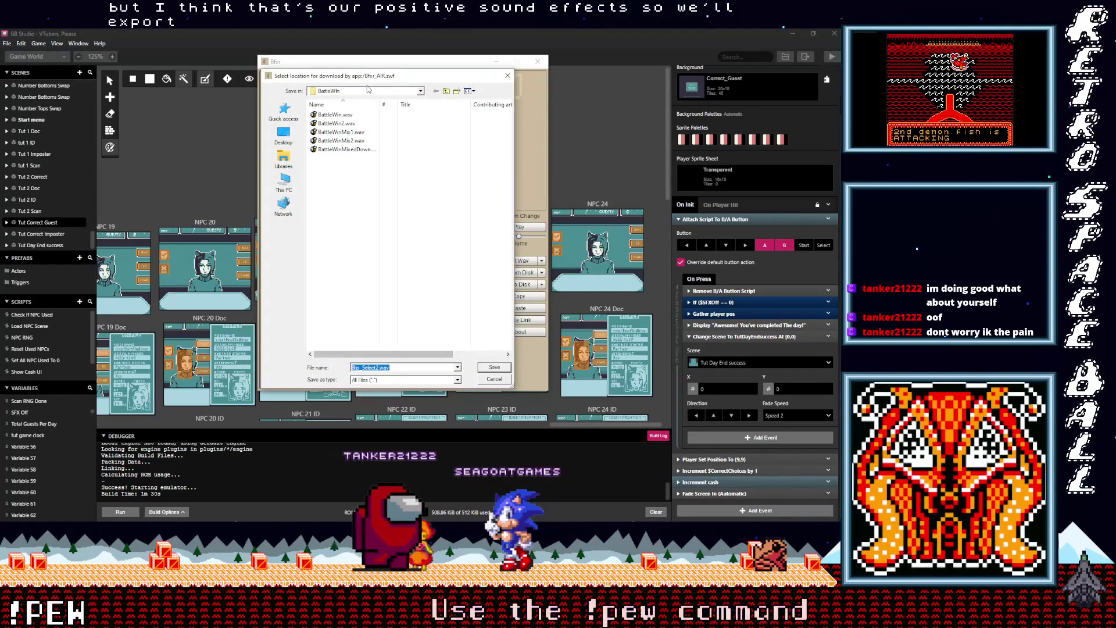
{"action": "left_click", "coordinate": [446, 91]}
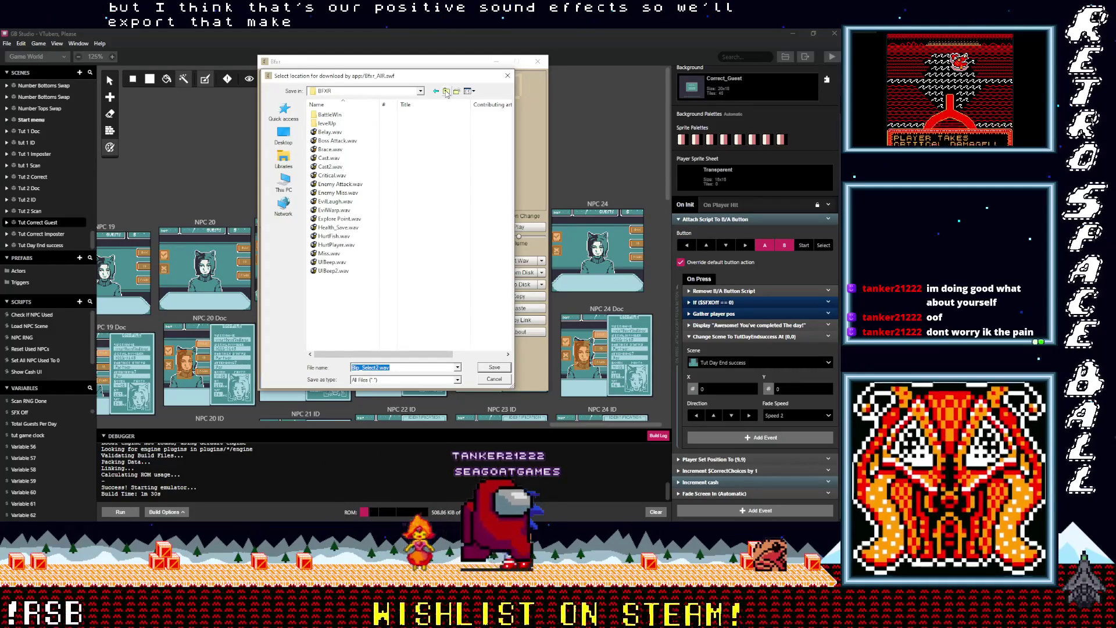
Create a 'VTubers Please' folder inside made in BFXR and open it
{"action": "left_click", "coordinate": [447, 91]}
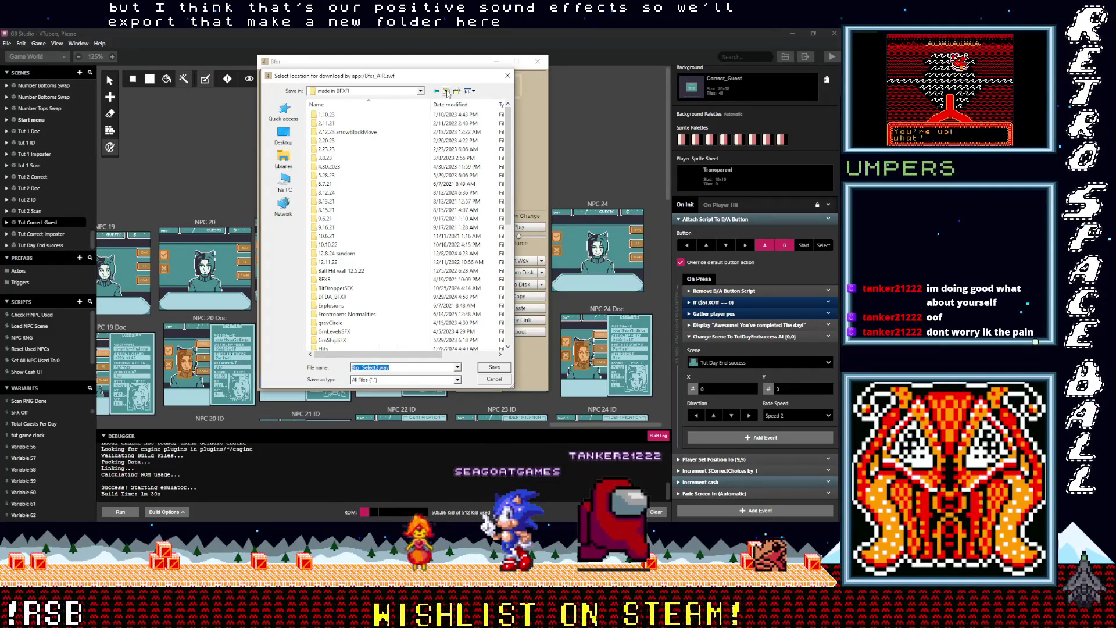
{"action": "left_click", "coordinate": [456, 91]}
{"action": "type", "text": "VTubers2"}
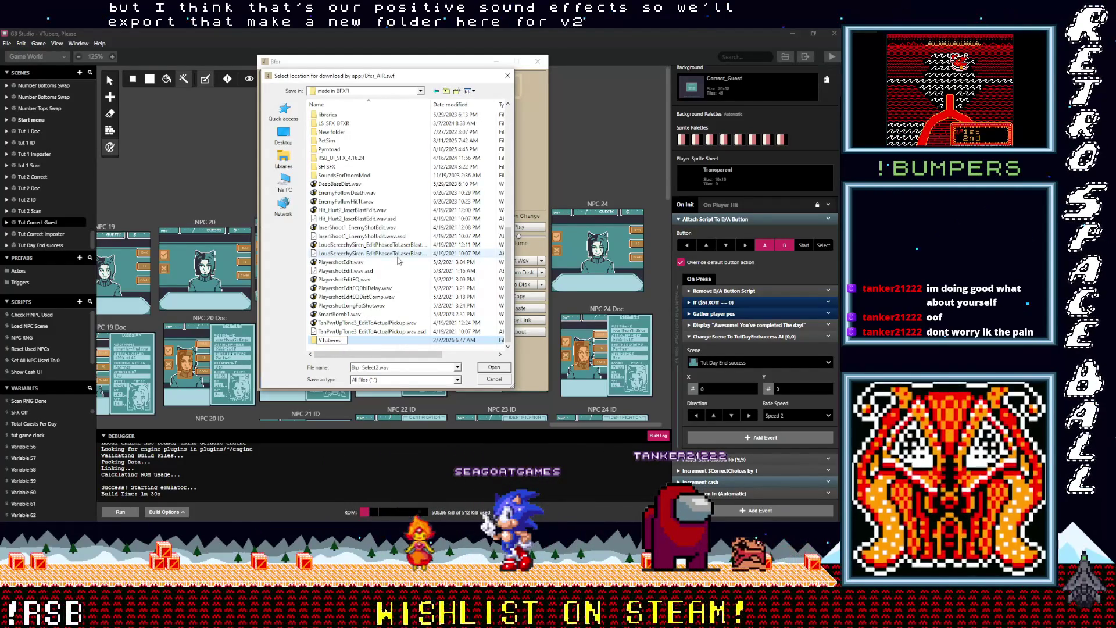
{"action": "key", "text": "BackSpace"}
{"action": "key", "text": "BackSpace"}
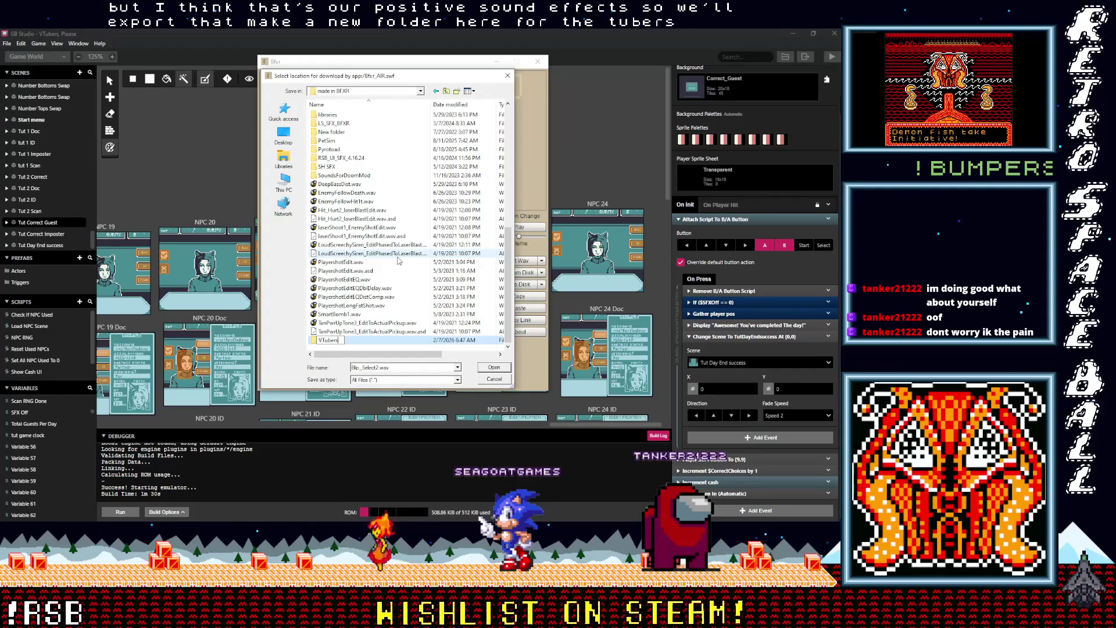
{"action": "type", "text": "Please"}
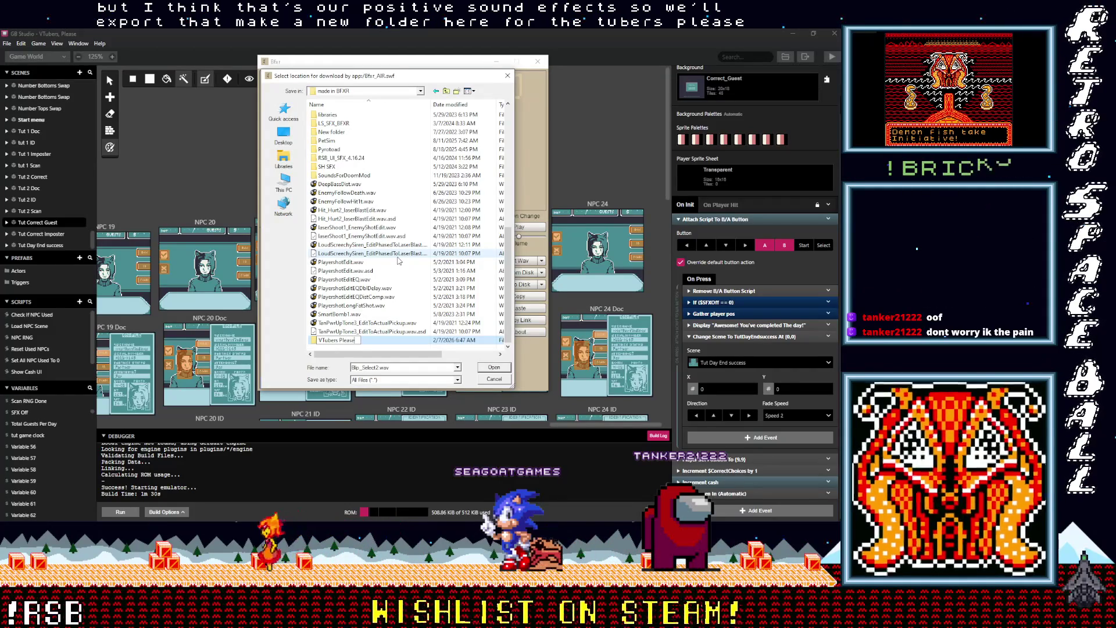
{"action": "double_click", "coordinate": [315, 345]}
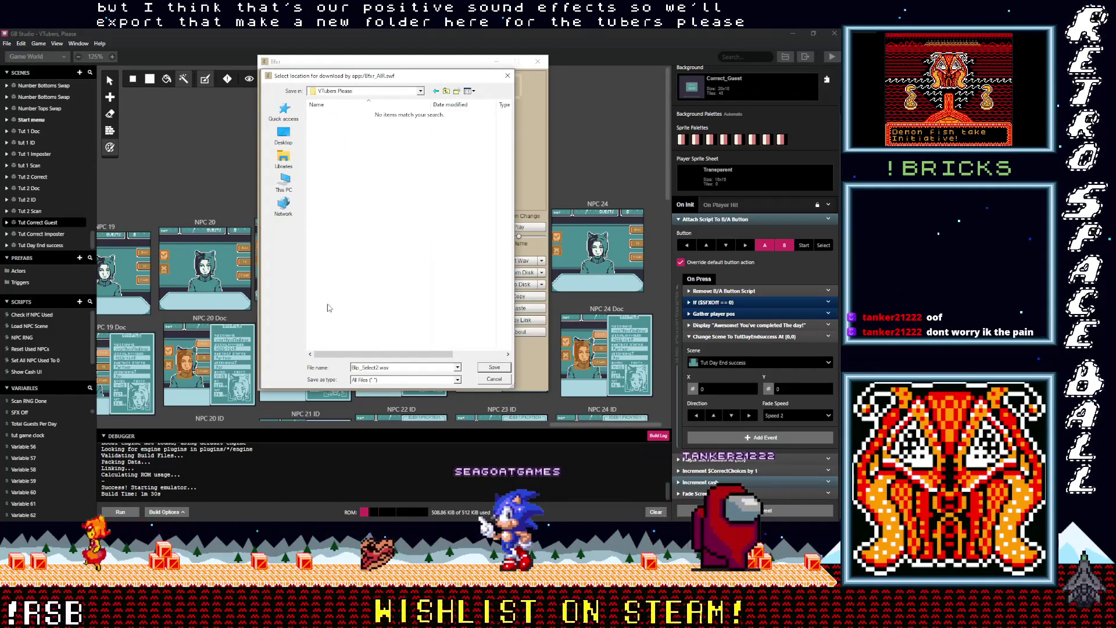
Name the file UI_Positive.wav and save it into the new folder
{"action": "double_click", "coordinate": [369, 367]}
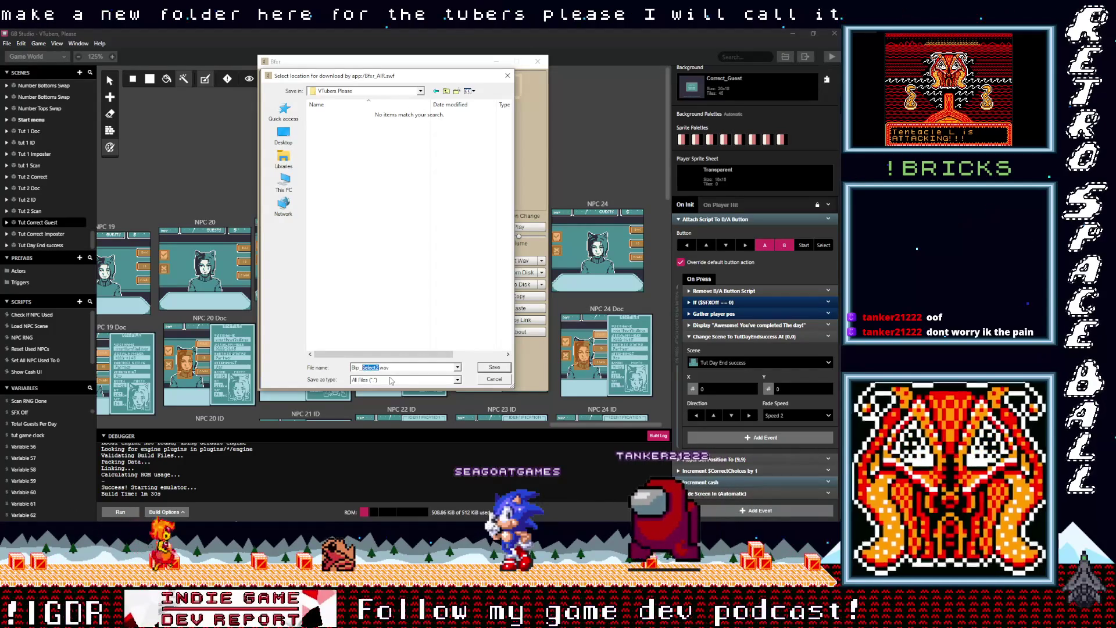
{"action": "key", "text": "BackSpace"}
{"action": "key", "text": "BackSpace"}
{"action": "key", "text": "BackSpace"}
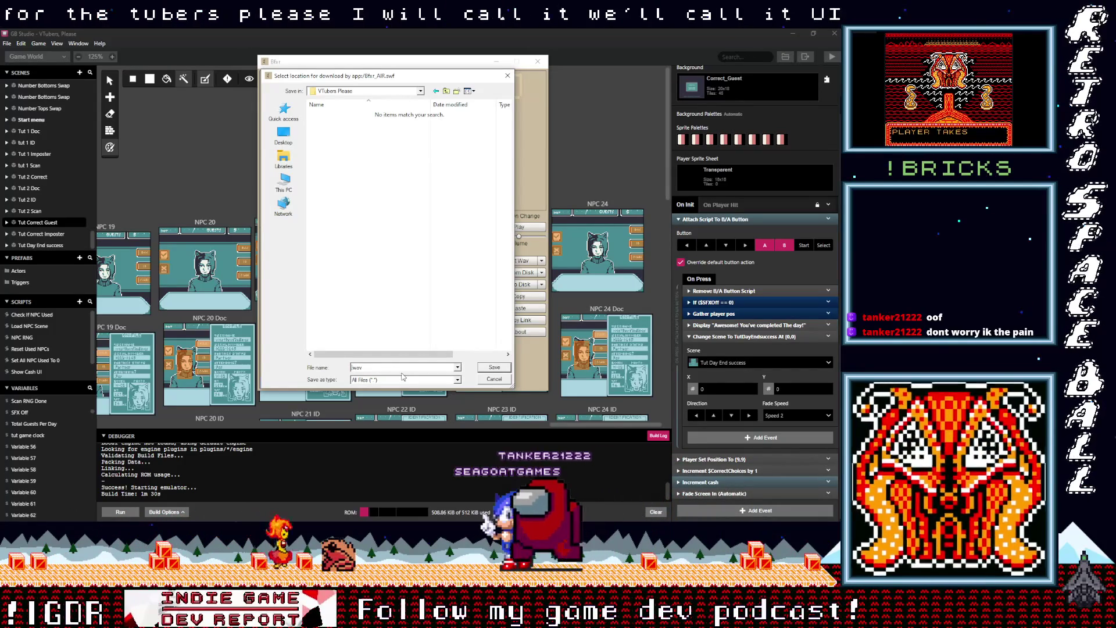
{"action": "type", "text": "UI_Pos"}
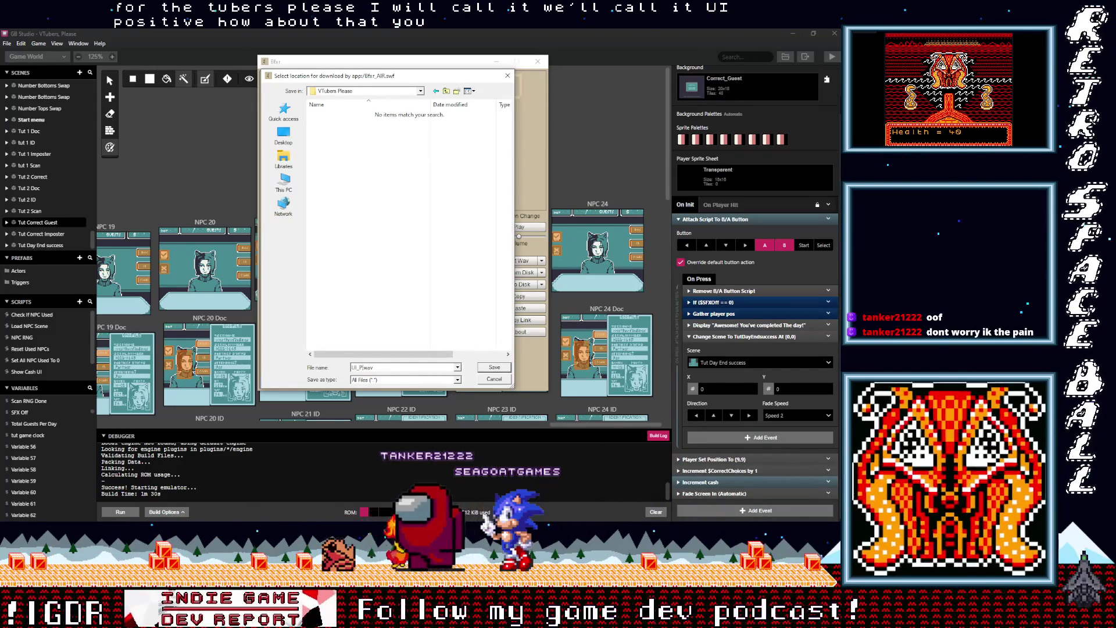
{"action": "type", "text": "itive"}
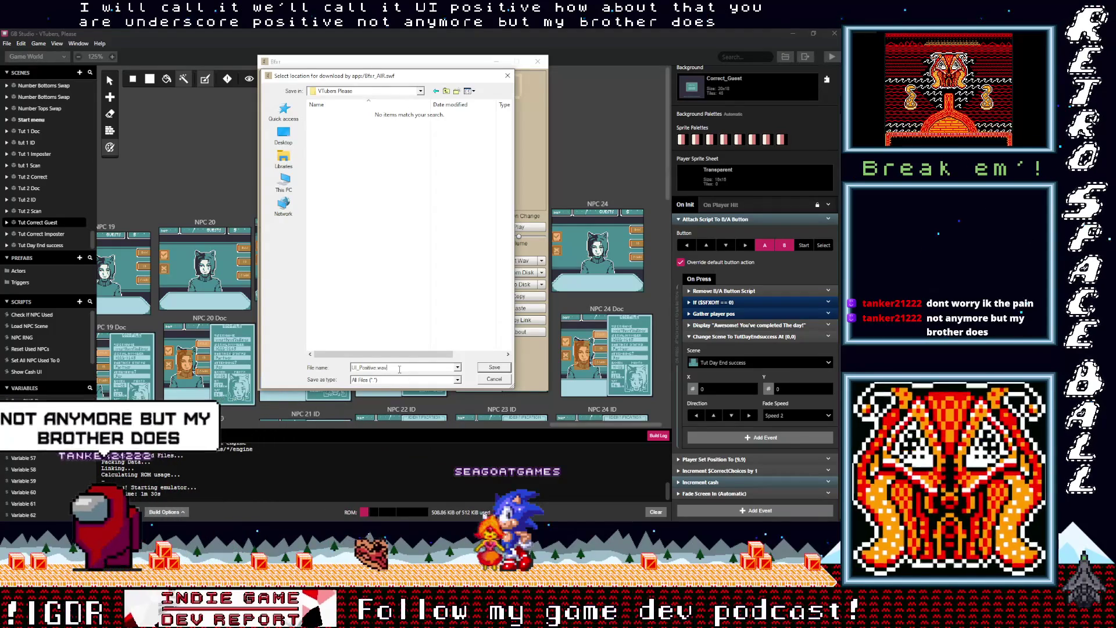
{"action": "left_click", "coordinate": [492, 367]}
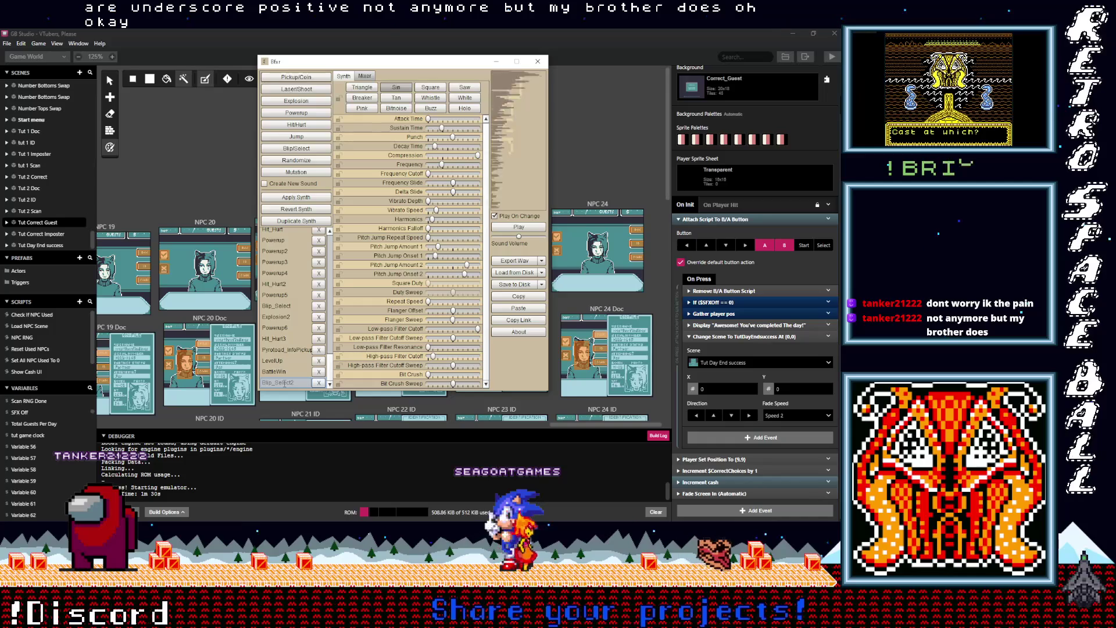
Duplicate the positive sound and change the copy's frequency
{"action": "left_click", "coordinate": [302, 221]}
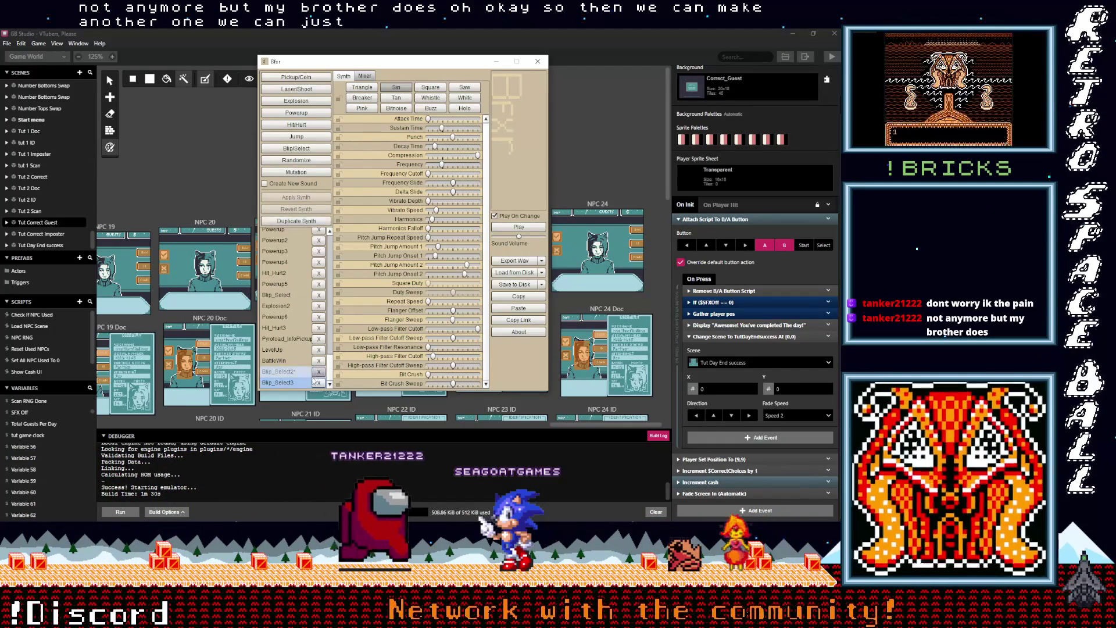
{"action": "left_click", "coordinate": [442, 167]}
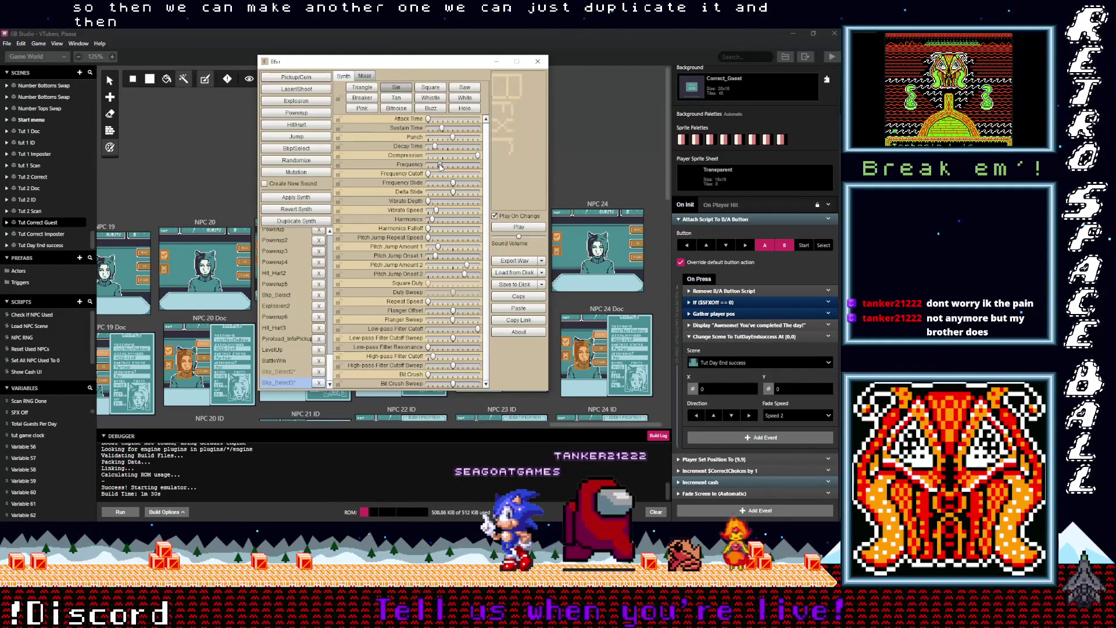
{"action": "mouse_move", "coordinate": [440, 167]}
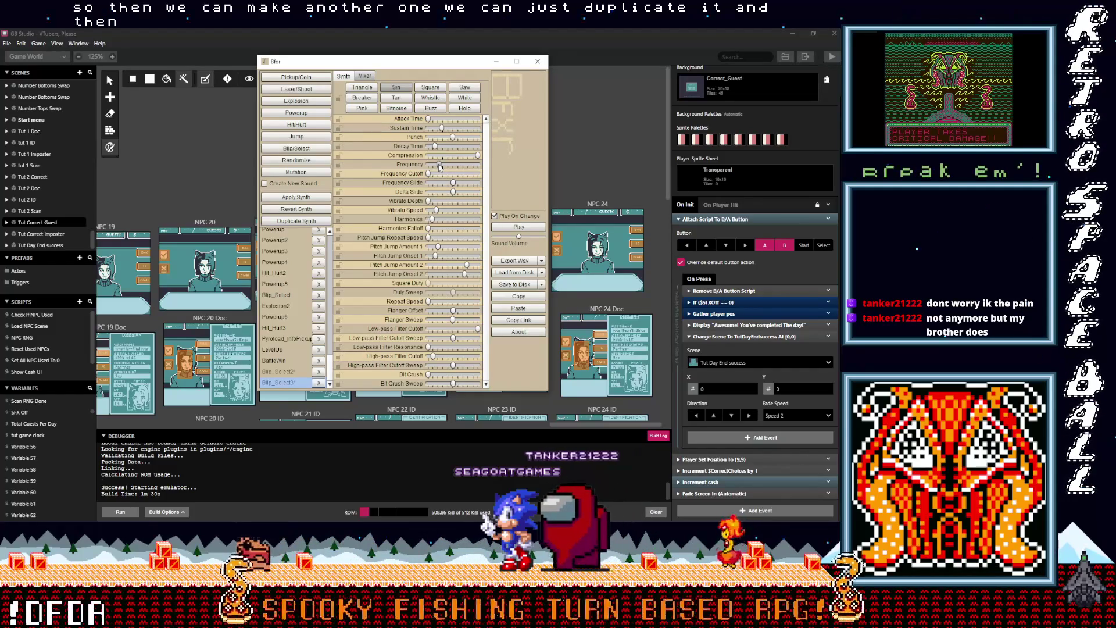
Export the re-pitched copy as UI_Negative.wav in the VTubers Please folder
{"action": "left_click", "coordinate": [541, 261]}
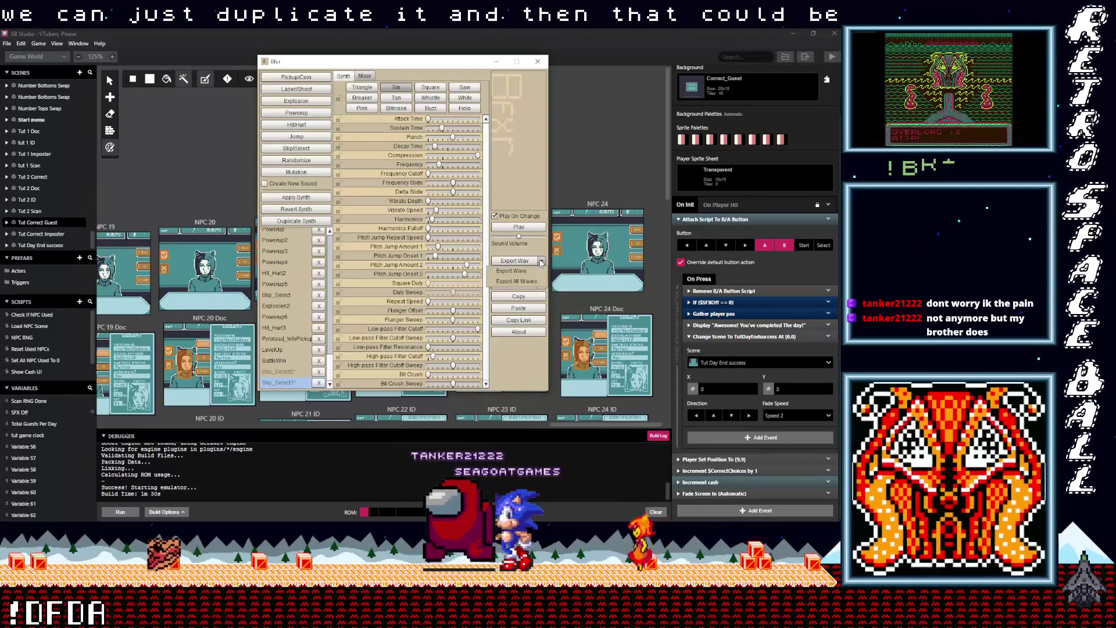
{"action": "left_click", "coordinate": [512, 271]}
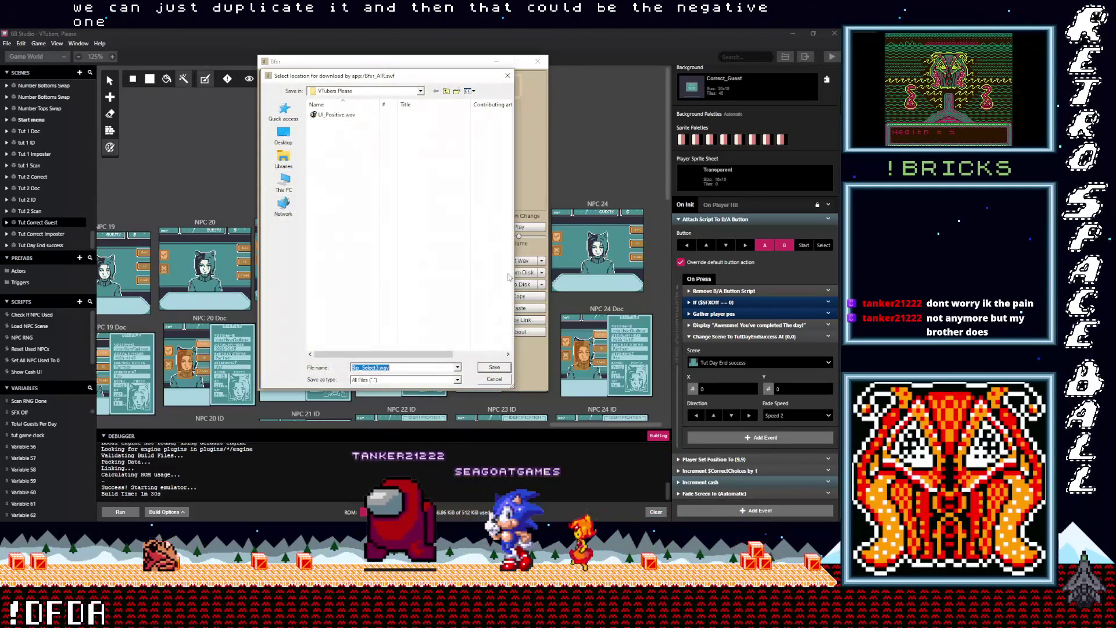
{"action": "left_click", "coordinate": [338, 115]}
{"action": "double_click", "coordinate": [359, 368]}
{"action": "type", "text": "UI_Negative"}
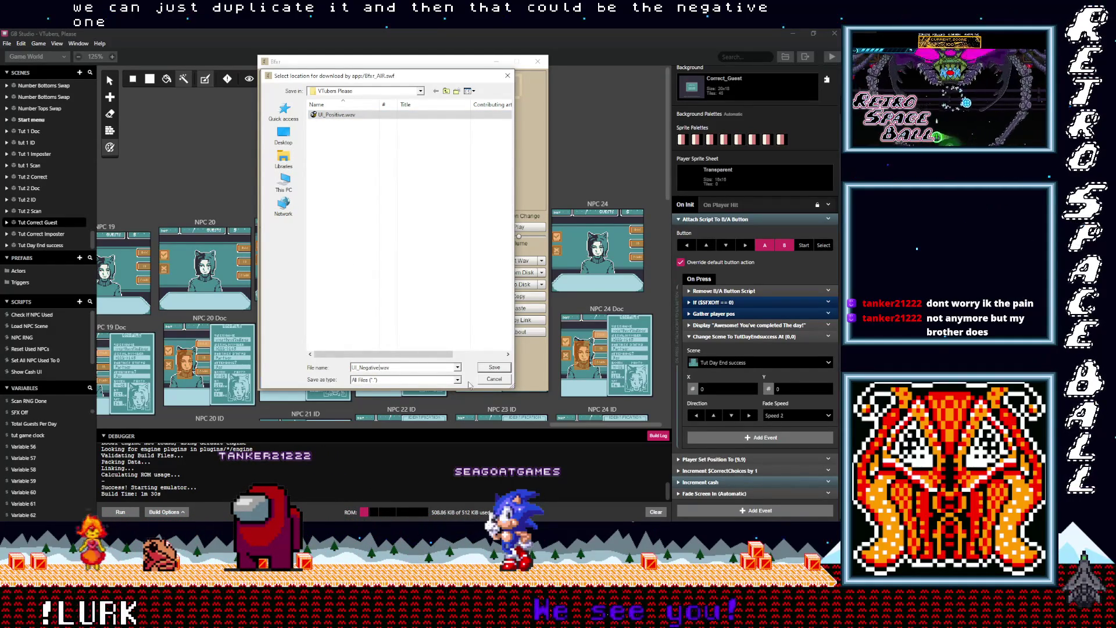
{"action": "left_click", "coordinate": [480, 366]}
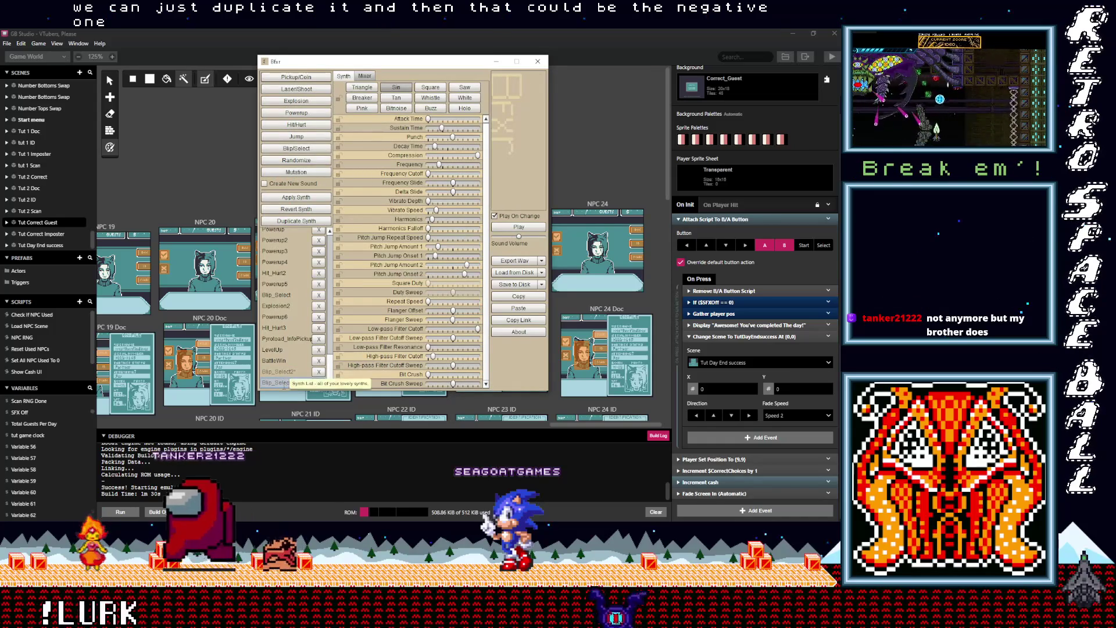
Duplicate Blip_Select3, re-pitch the copy, and compare it to the original
{"action": "left_click", "coordinate": [280, 382]}
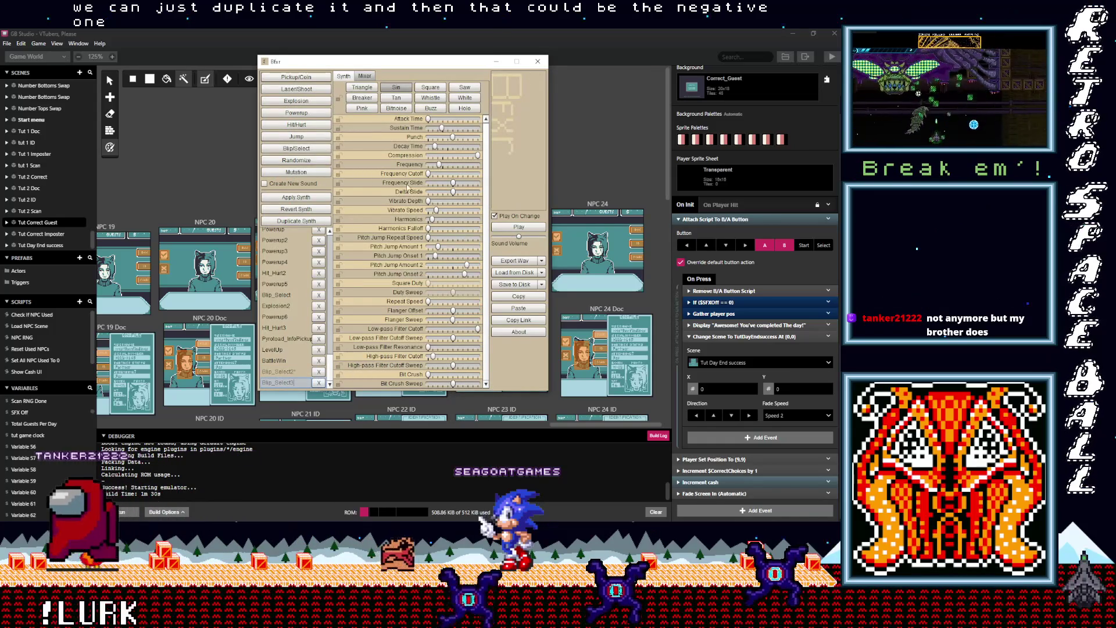
{"action": "left_click", "coordinate": [296, 221]}
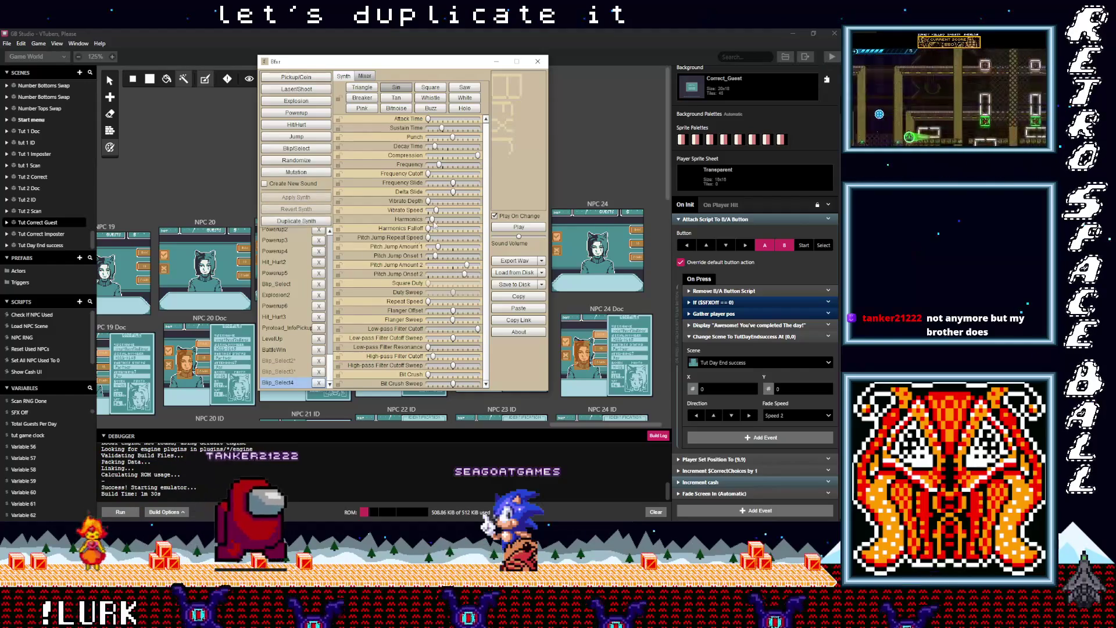
{"action": "left_click", "coordinate": [442, 166]}
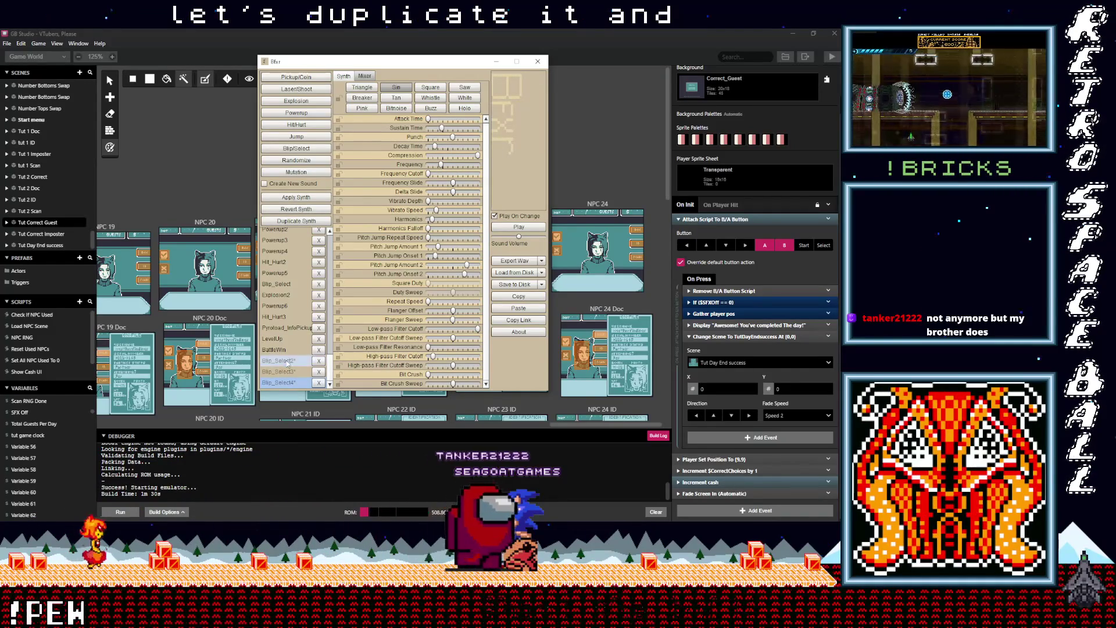
{"action": "left_click", "coordinate": [285, 372]}
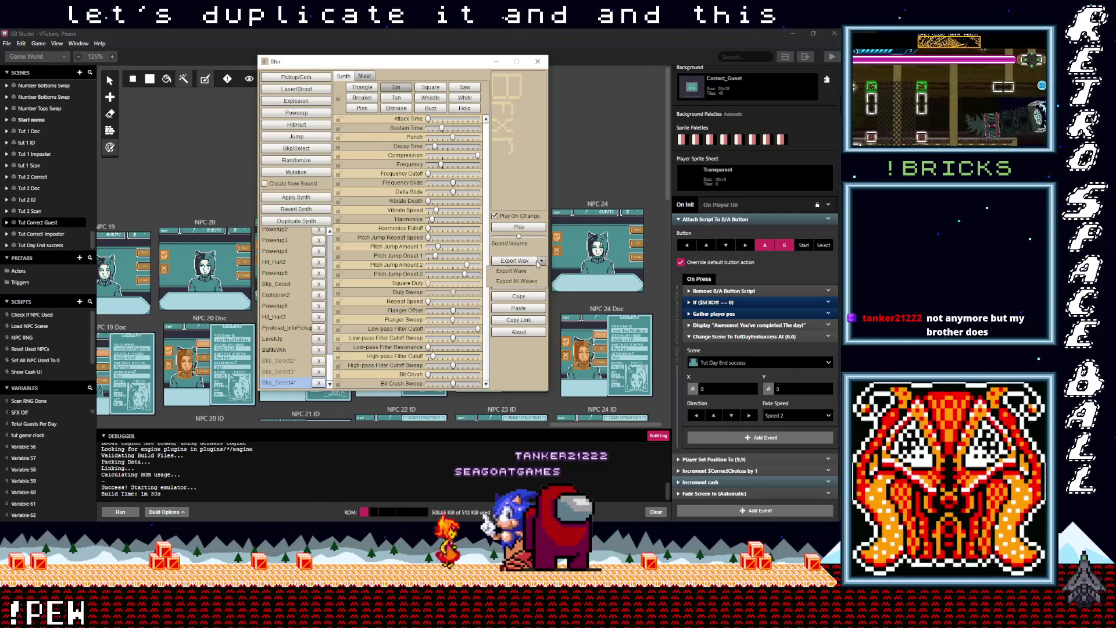
Export the new copy as UI_Neutral.wav and replay Blip_Select2
{"action": "left_click", "coordinate": [516, 287]}
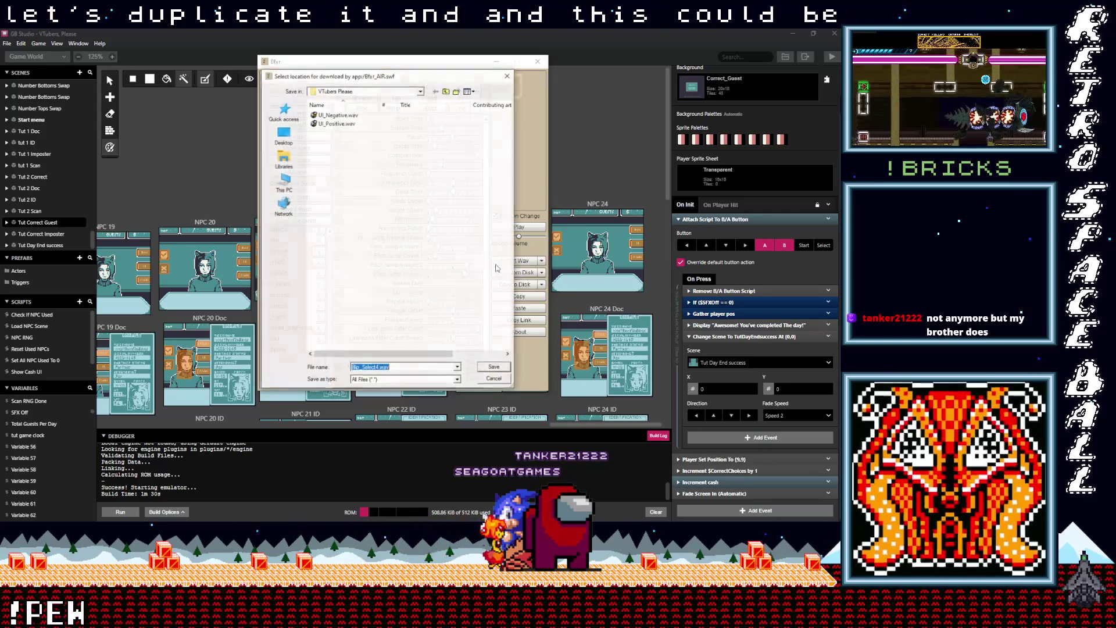
{"action": "left_click", "coordinate": [336, 123]}
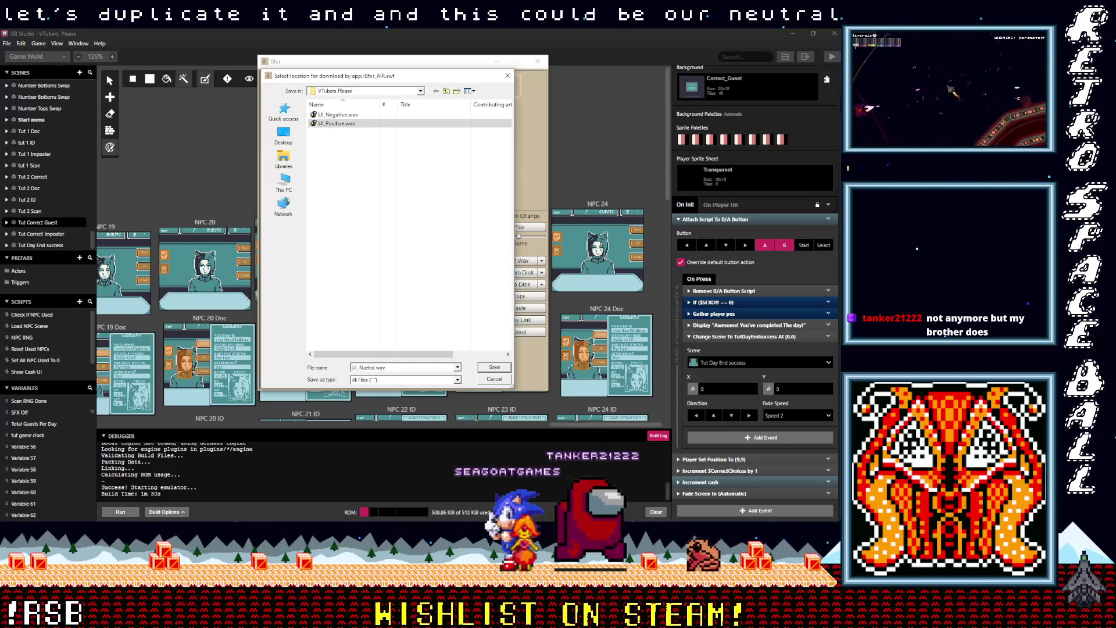
{"action": "left_click", "coordinate": [492, 367]}
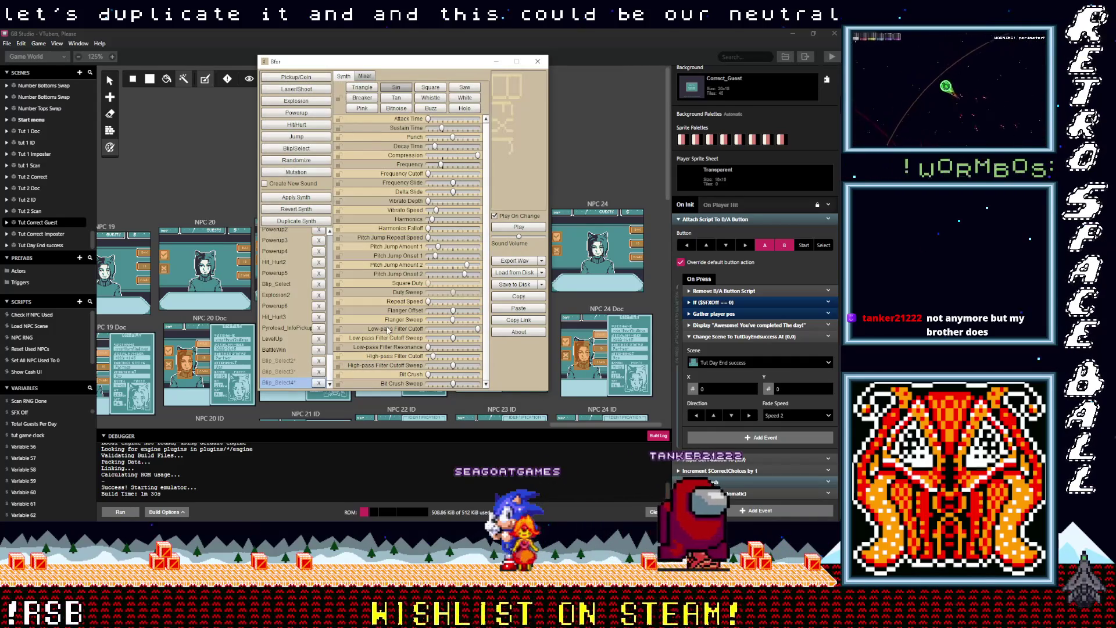
{"action": "left_click", "coordinate": [285, 372]}
{"action": "left_click", "coordinate": [285, 361]}
{"action": "left_click", "coordinate": [289, 369]}
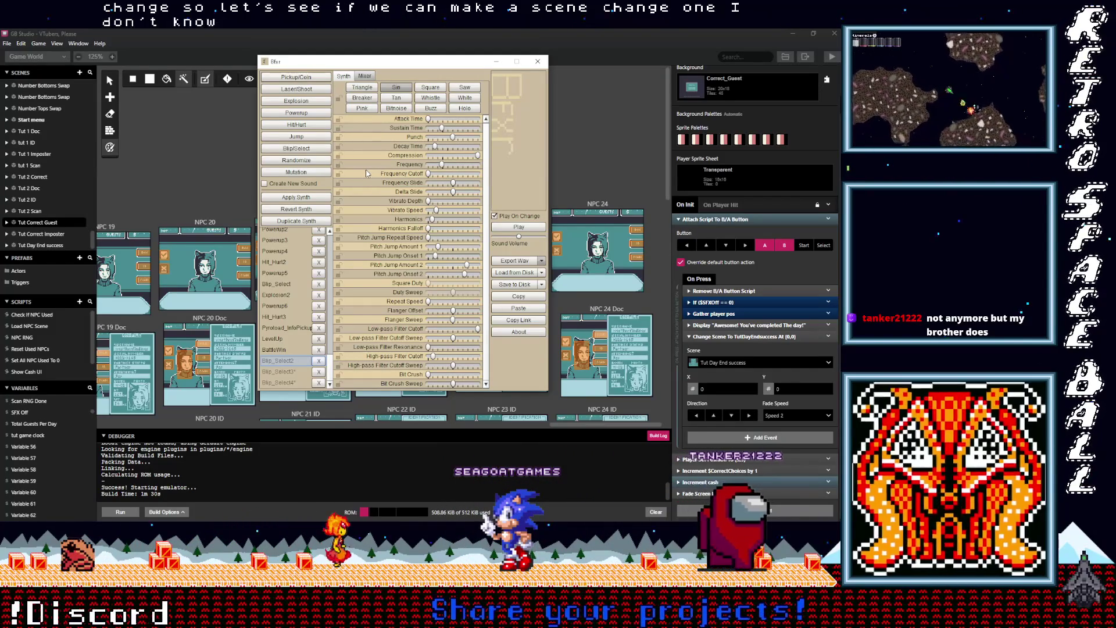
Roll the Jump preset four times, then raise Square Duty to 0.68
{"action": "left_click", "coordinate": [303, 137]}
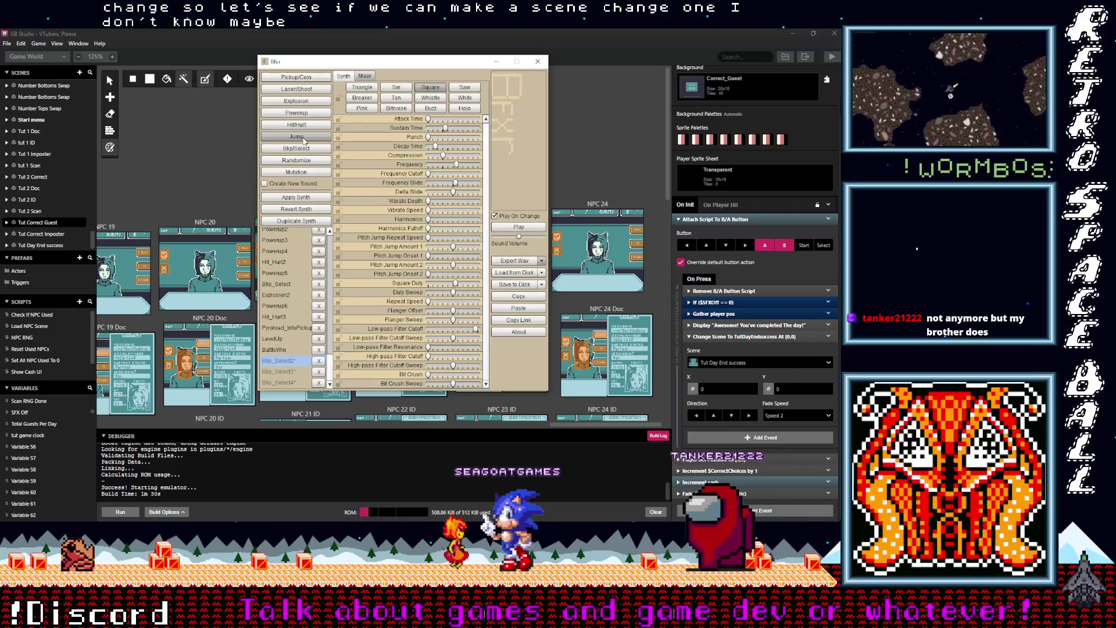
{"action": "left_click", "coordinate": [303, 138]}
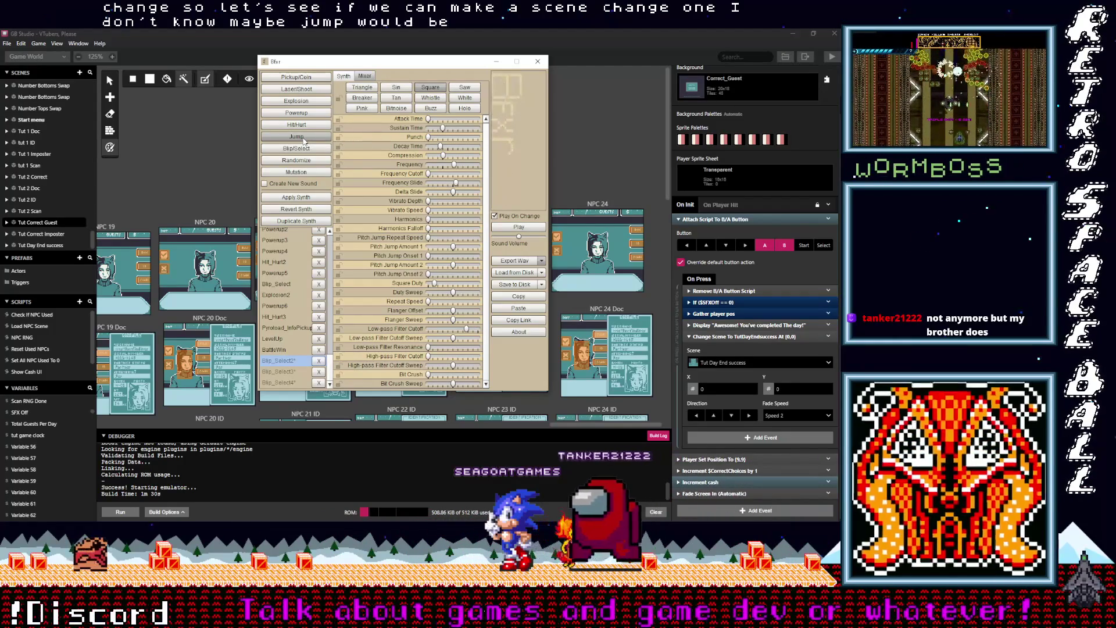
{"action": "left_click", "coordinate": [303, 138]}
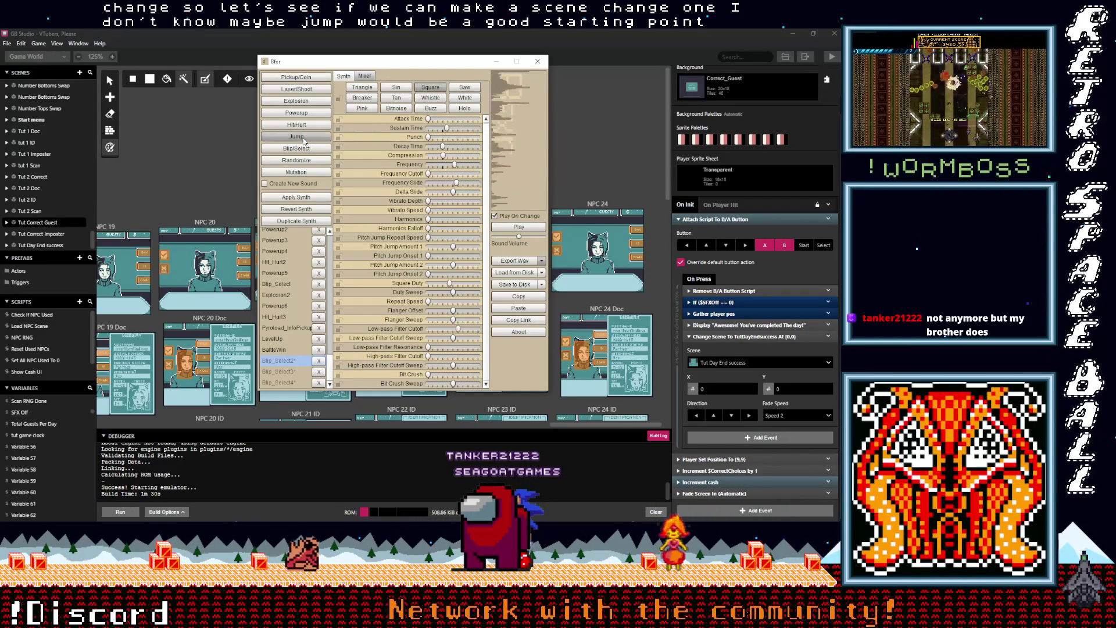
{"action": "left_click", "coordinate": [303, 138]}
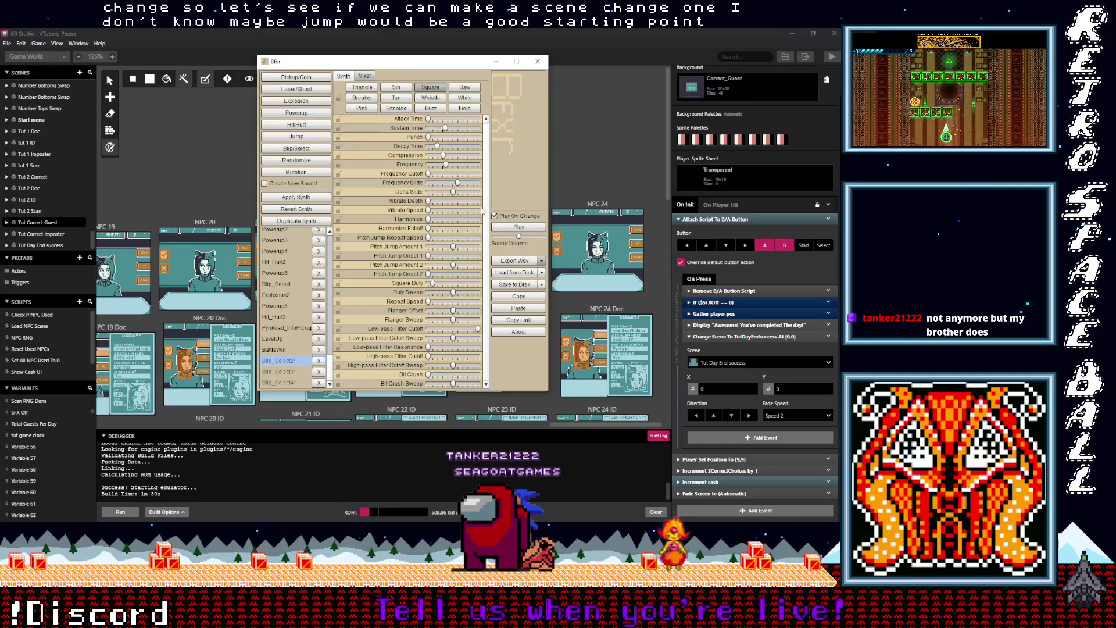
{"action": "left_click_drag", "start_coordinate": [450, 284], "coordinate": [459, 285]}
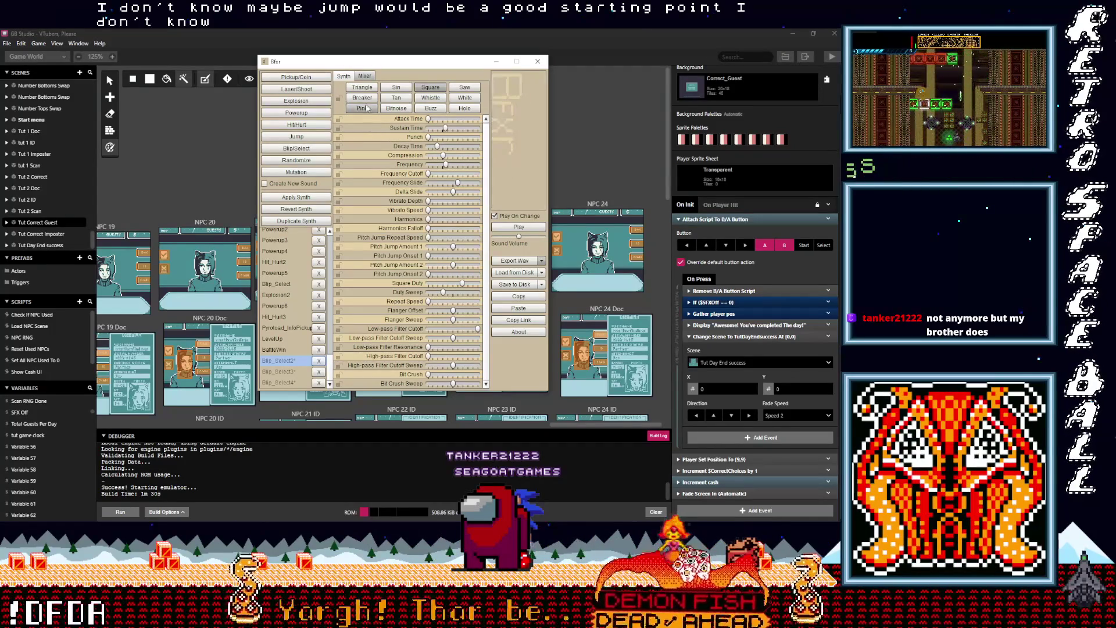